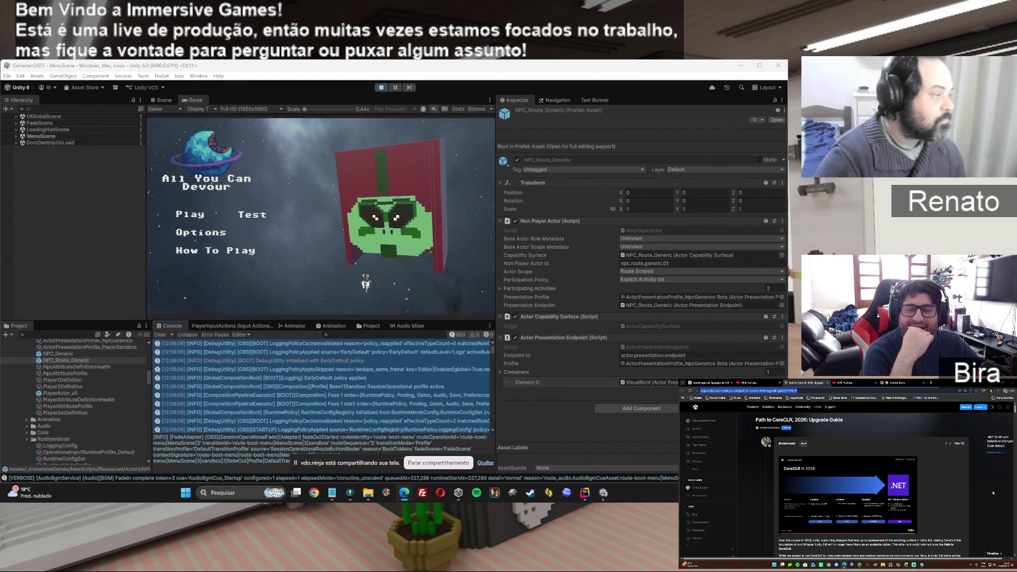
Stop Play mode to get back to editing the NewBootstrap scene.
{"action": "left_click", "coordinate": [382, 89]}
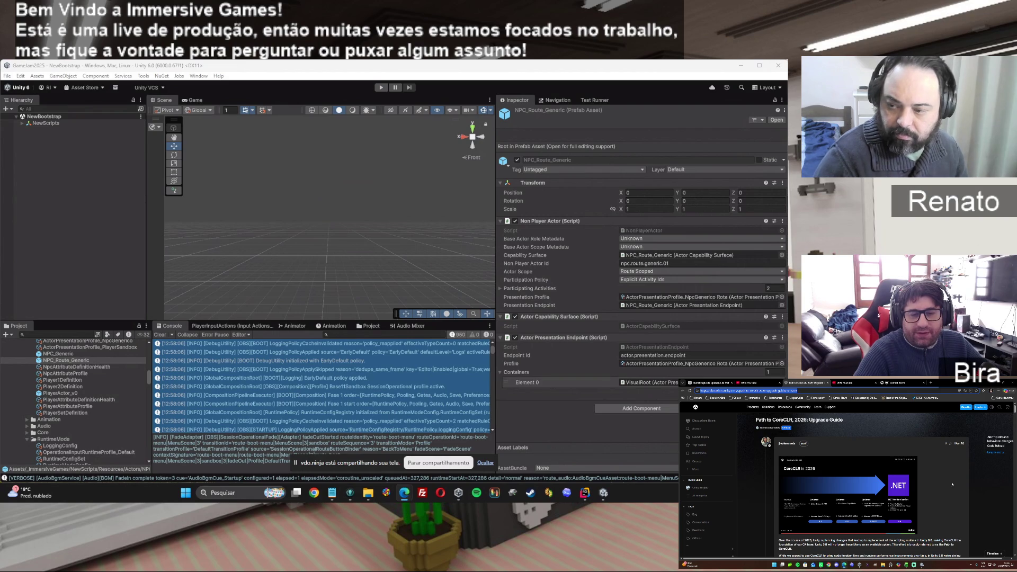
{"action": "scroll", "coordinate": [954, 486], "scroll_direction": "down", "scroll_amount": 5}
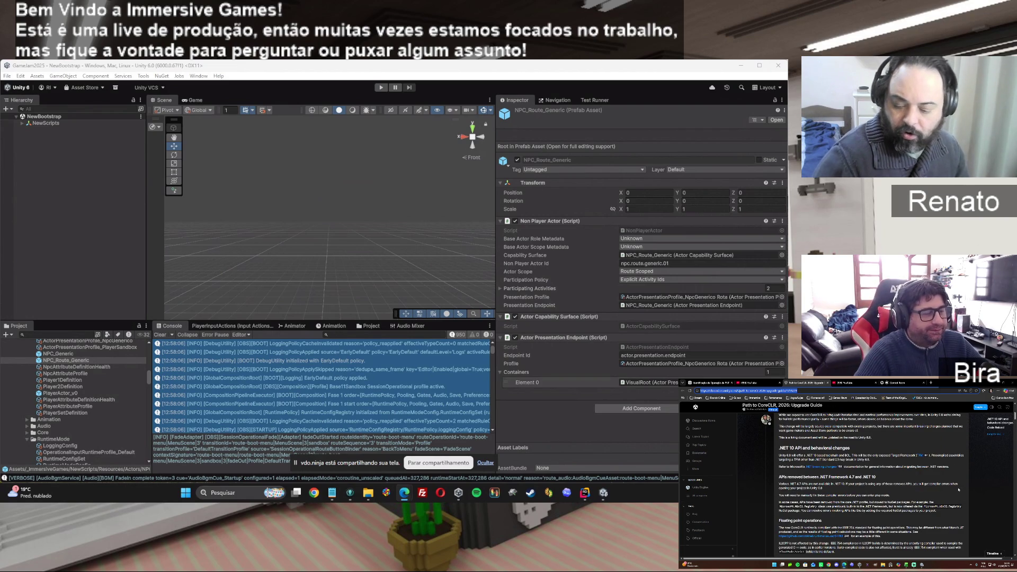
{"action": "scroll", "coordinate": [958, 489], "scroll_direction": "down", "scroll_amount": 3}
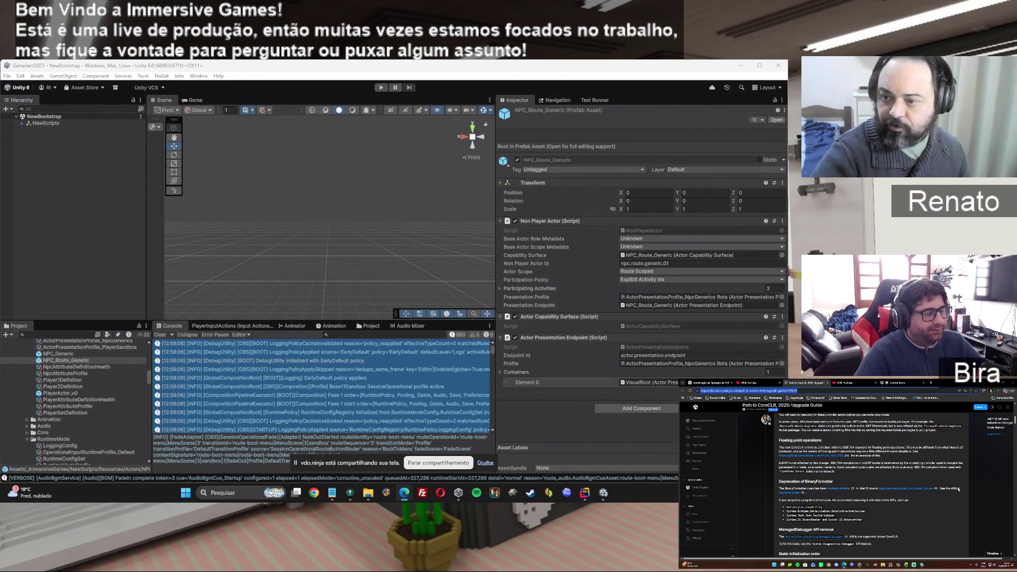
{"action": "scroll", "coordinate": [958, 489], "scroll_direction": "down", "scroll_amount": 3}
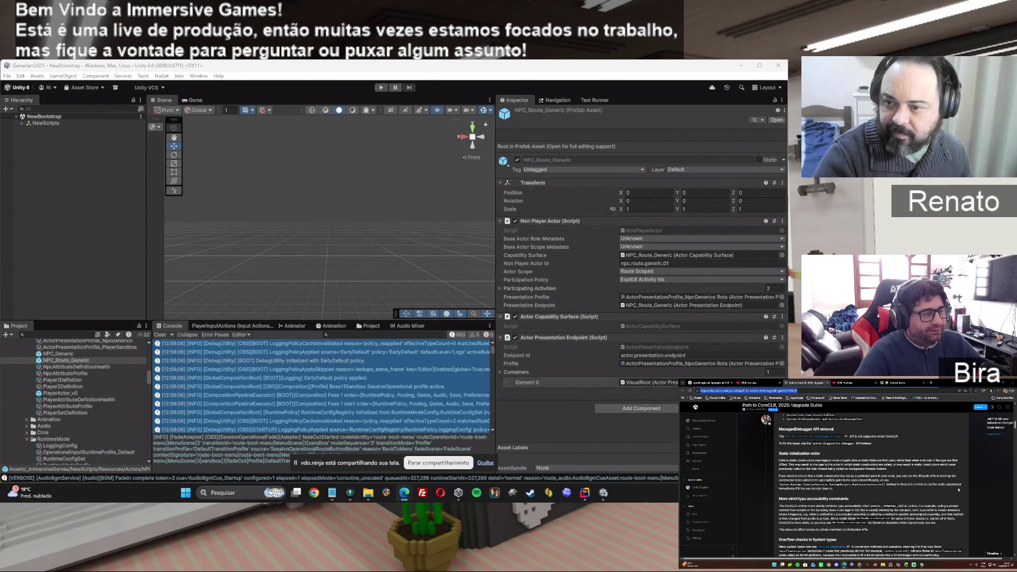
{"action": "scroll", "coordinate": [959, 489], "scroll_direction": "down", "scroll_amount": 3}
{"action": "scroll", "coordinate": [959, 490], "scroll_direction": "down", "scroll_amount": 5}
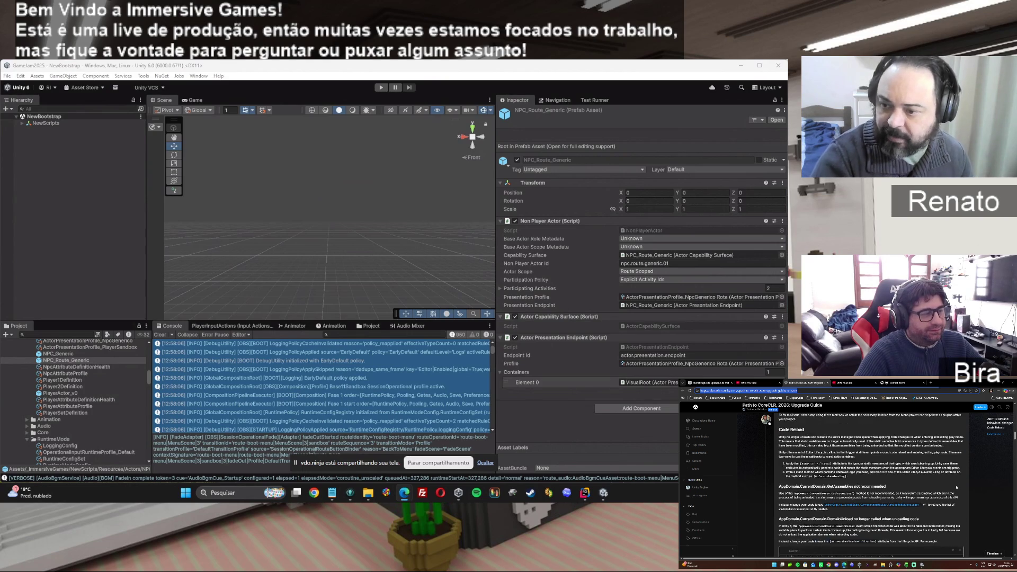
{"action": "scroll", "coordinate": [967, 498], "scroll_direction": "up", "scroll_amount": 15}
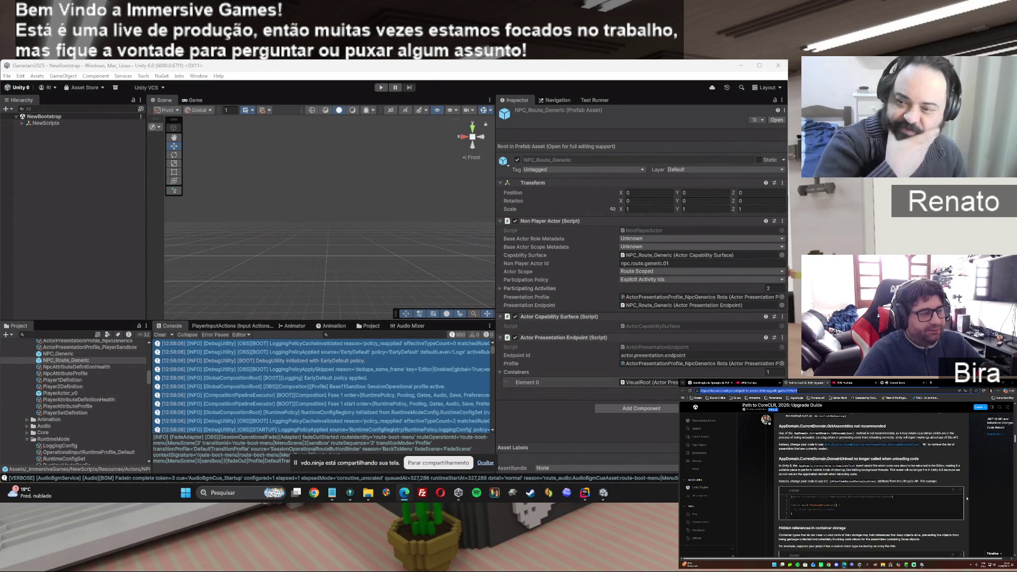
{"action": "scroll", "coordinate": [967, 499], "scroll_direction": "up", "scroll_amount": 5}
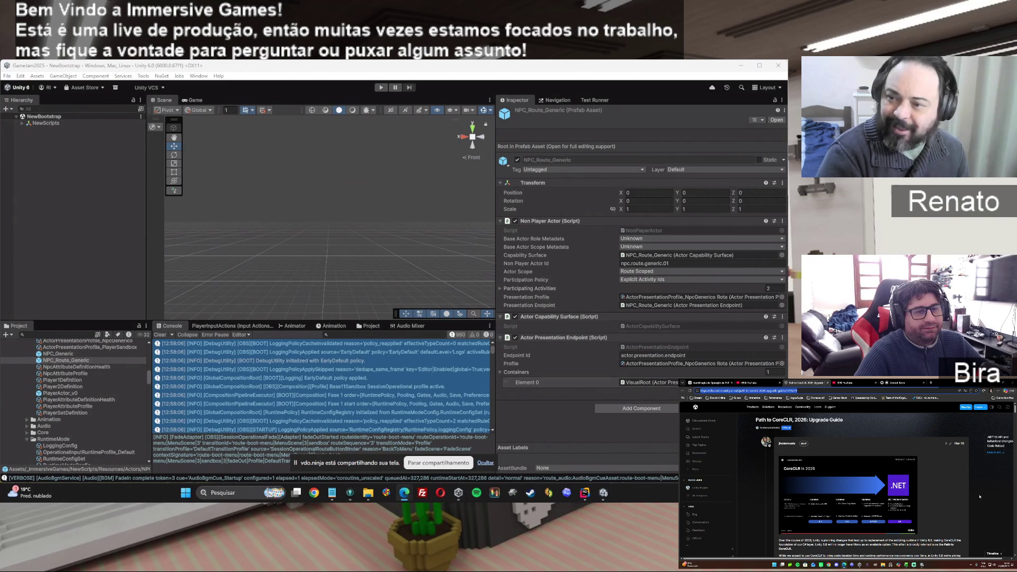
{"action": "scroll", "coordinate": [991, 495], "scroll_direction": "down", "scroll_amount": 2}
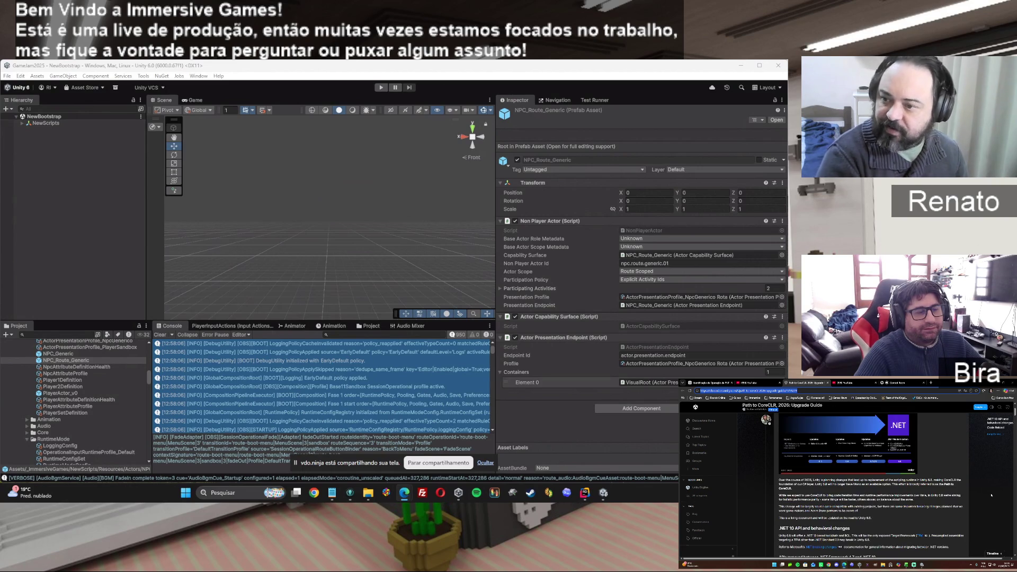
{"action": "scroll", "coordinate": [991, 495], "scroll_direction": "up", "scroll_amount": 2}
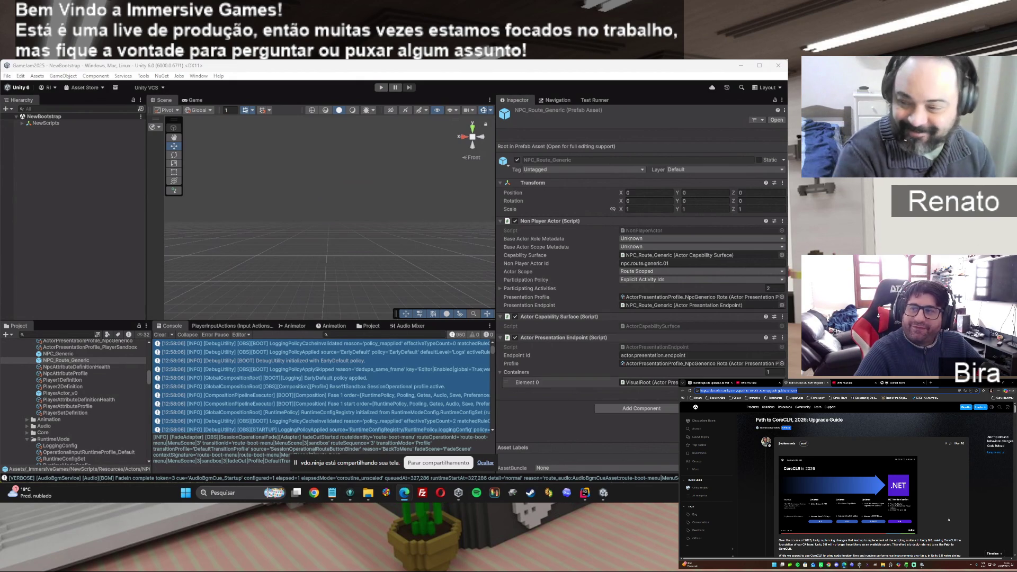
{"action": "scroll", "coordinate": [996, 483], "scroll_direction": "down", "scroll_amount": 5}
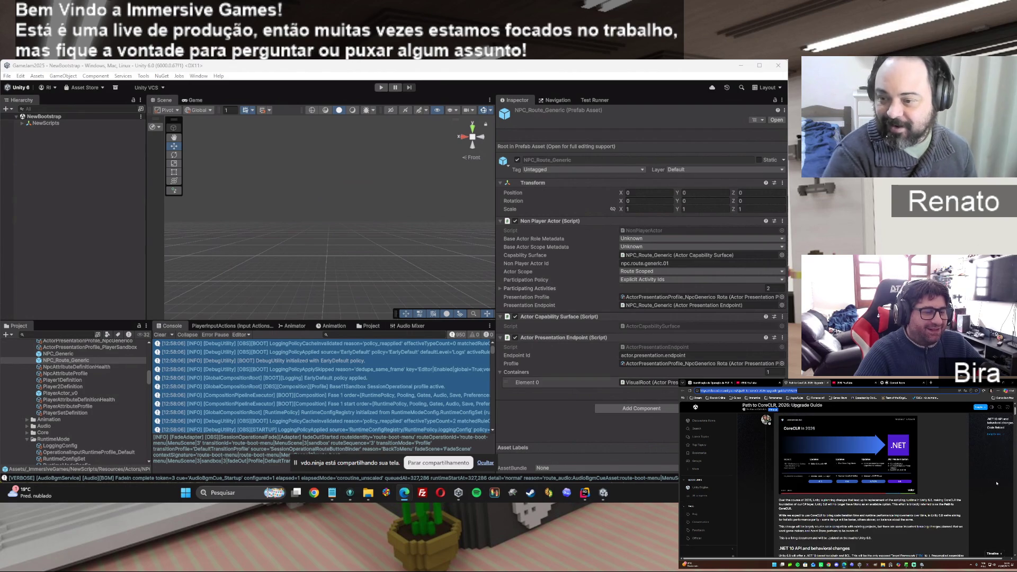
{"action": "scroll", "coordinate": [996, 483], "scroll_direction": "down", "scroll_amount": 3}
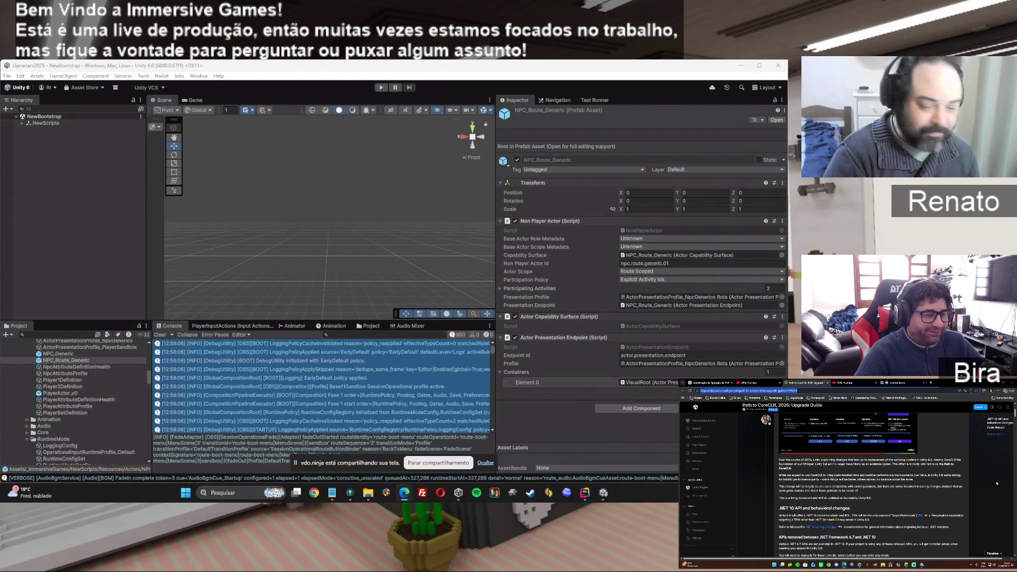
{"action": "scroll", "coordinate": [996, 483], "scroll_direction": "up", "scroll_amount": 8}
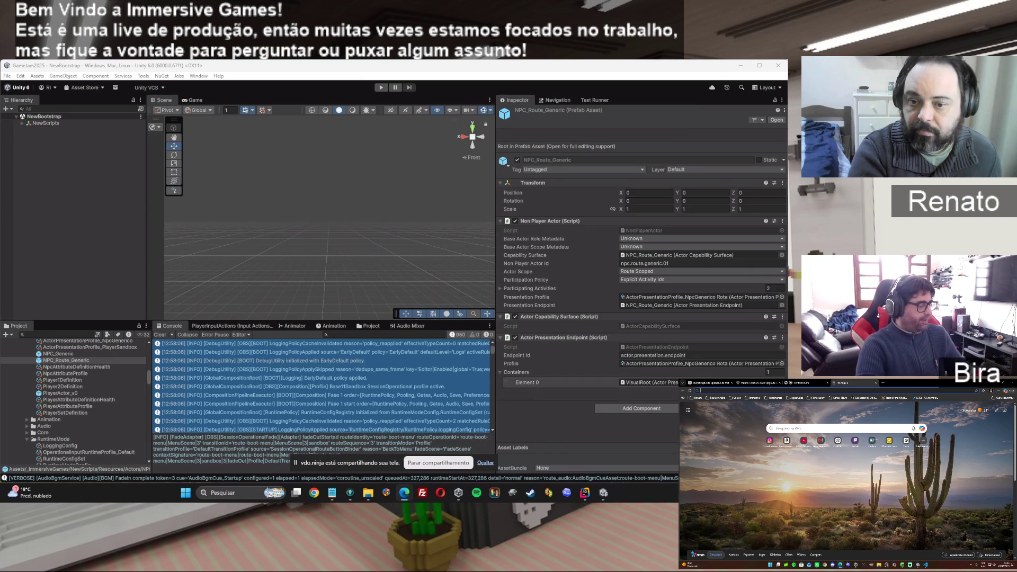
Search for 'pos em engenharia de software', then switch over to GitKraken.
{"action": "type", "text": "pos"}
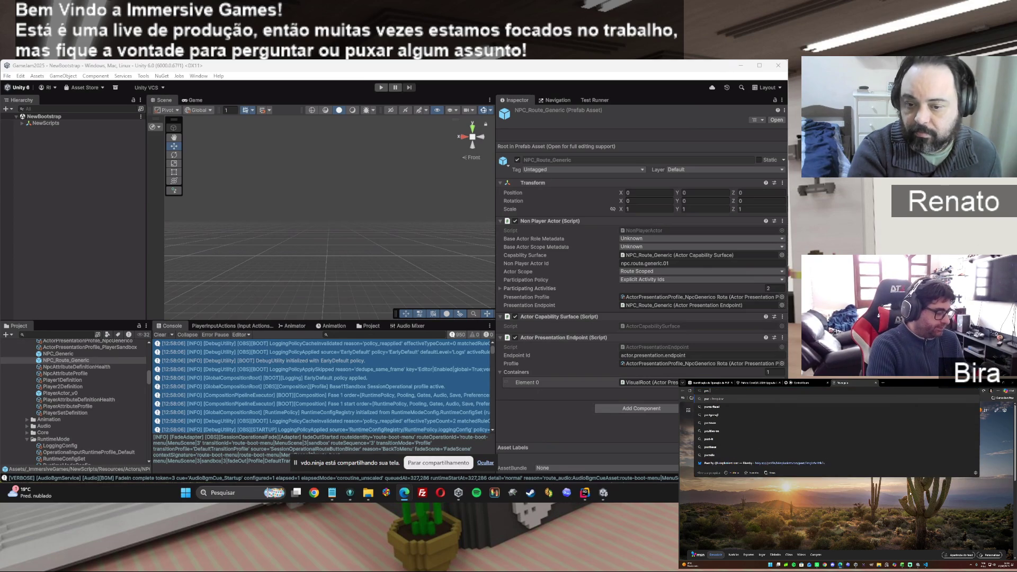
{"action": "type", "text": " em engenharia de software"}
{"action": "key", "text": "Return"}
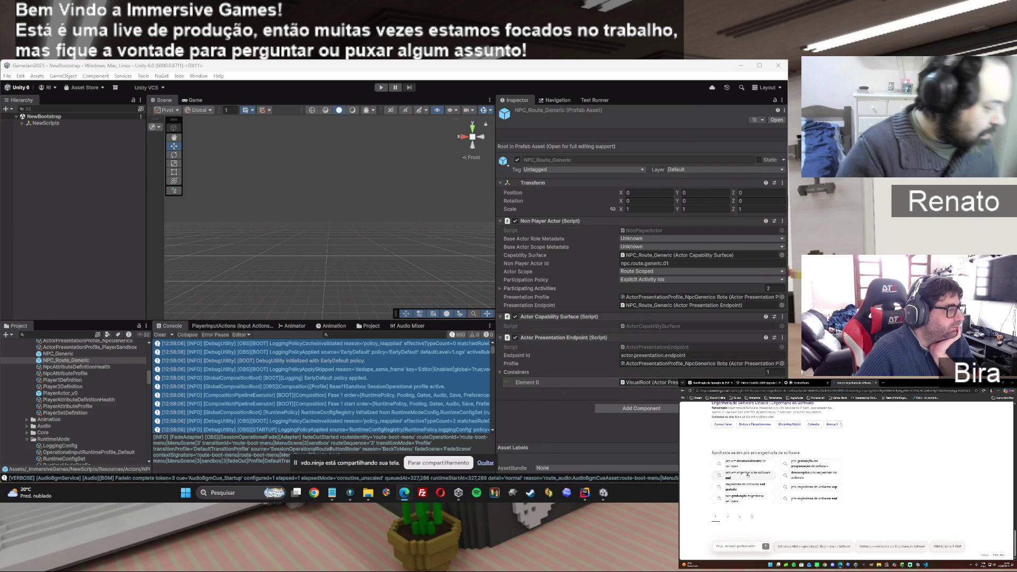
{"action": "left_click", "coordinate": [349, 498]}
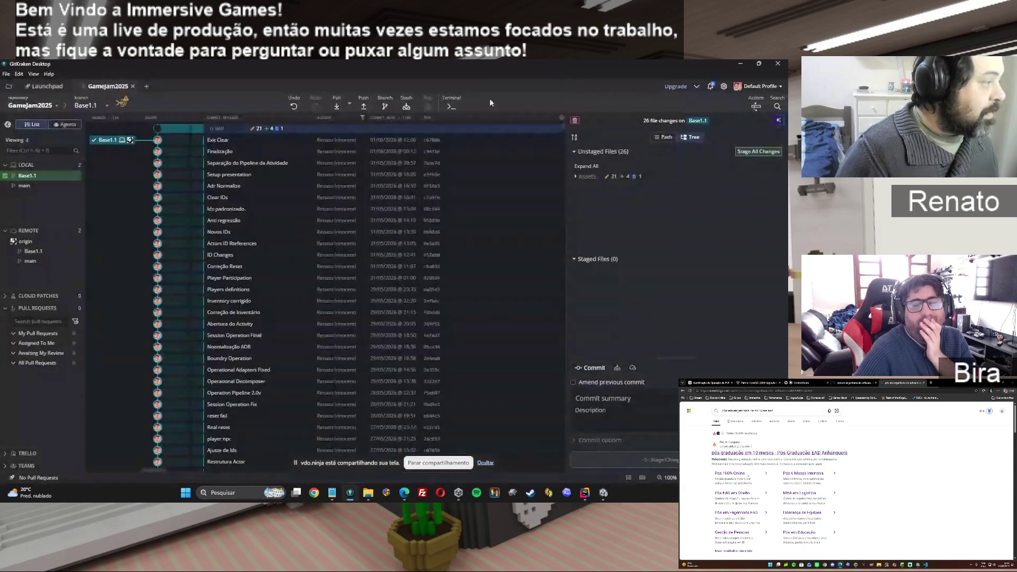
Stage all 26 changes, commit them to Base1.1 with the summary 'Actors', and start the push.
{"action": "left_click", "coordinate": [763, 152]}
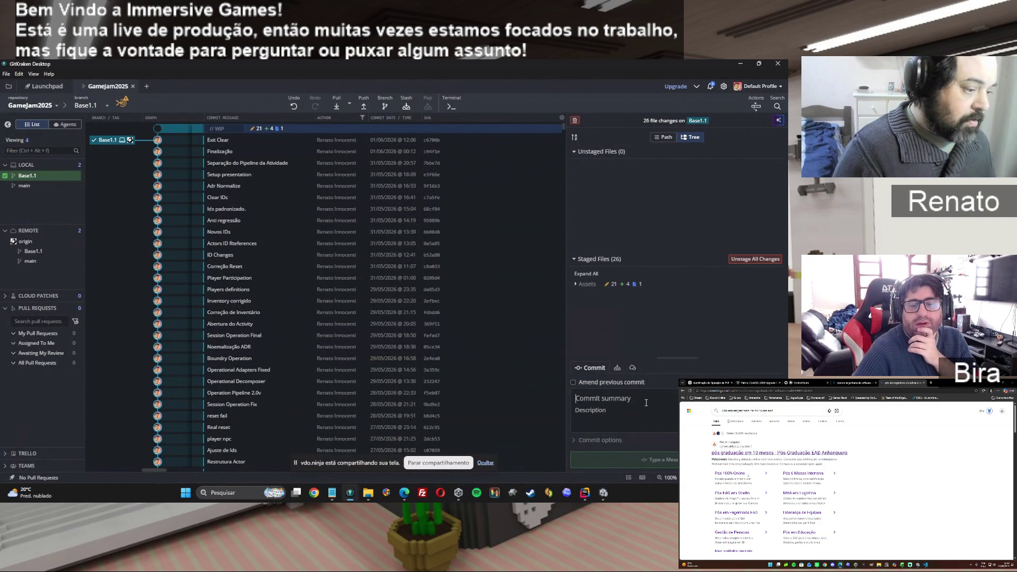
{"action": "type", "text": "Actors"}
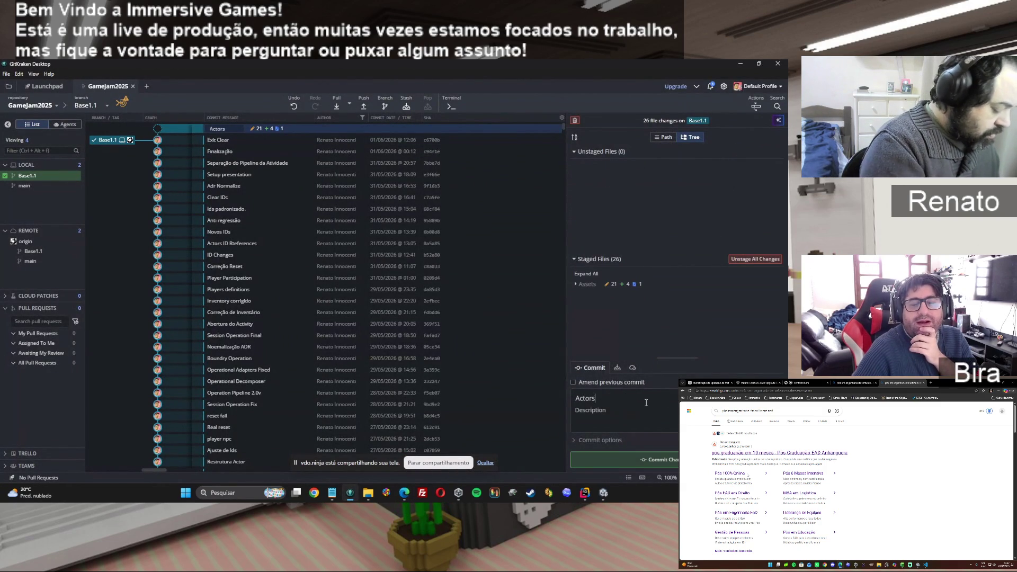
{"action": "key", "text": "ctrl+Return"}
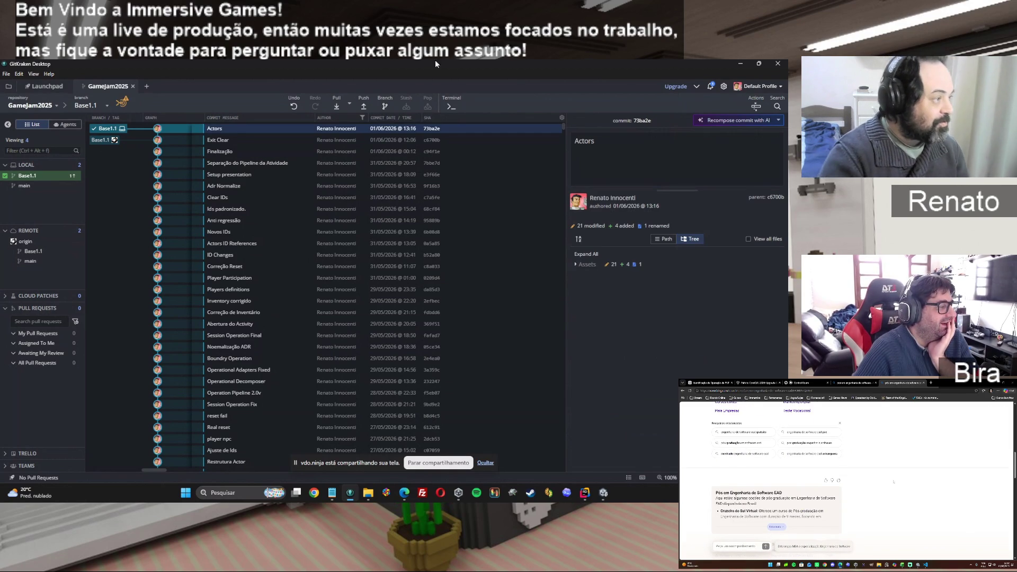
{"action": "left_click", "coordinate": [363, 103]}
Minimize GitKraken so the Unity editor shows again.
{"action": "left_click", "coordinate": [736, 63]}
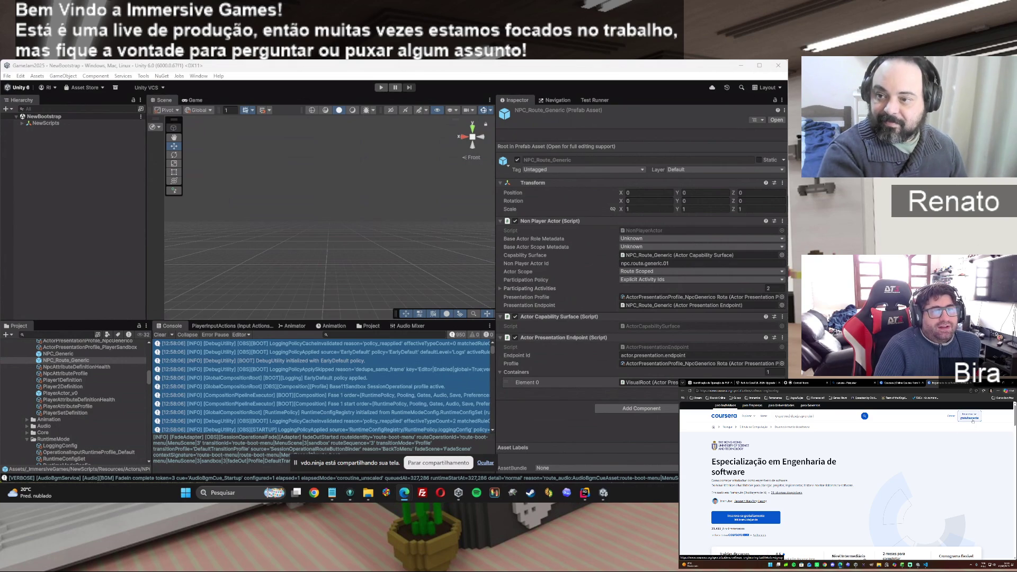
{"action": "scroll", "coordinate": [889, 496], "scroll_direction": "down", "scroll_amount": 2}
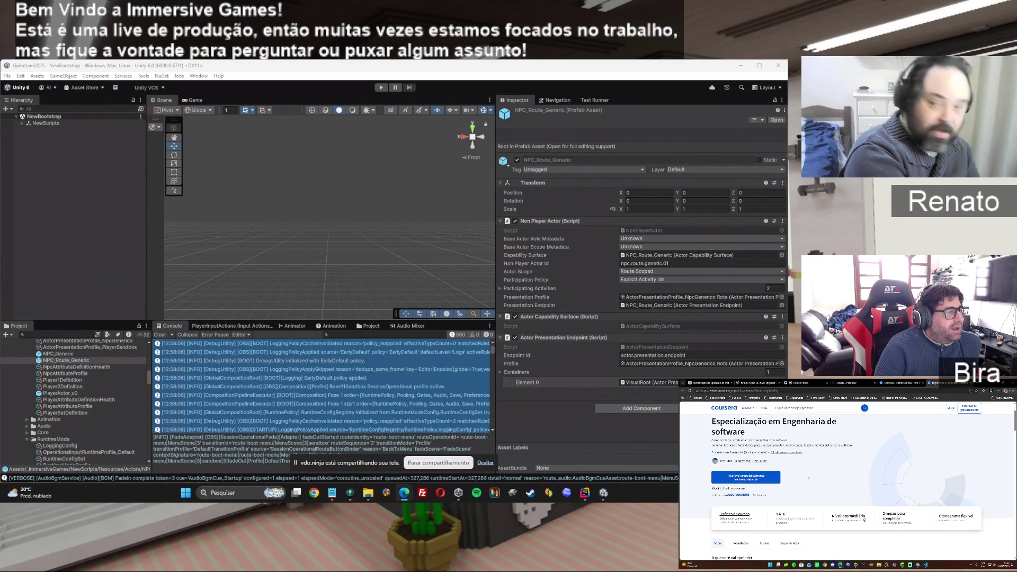
{"action": "left_click", "coordinate": [805, 390]}
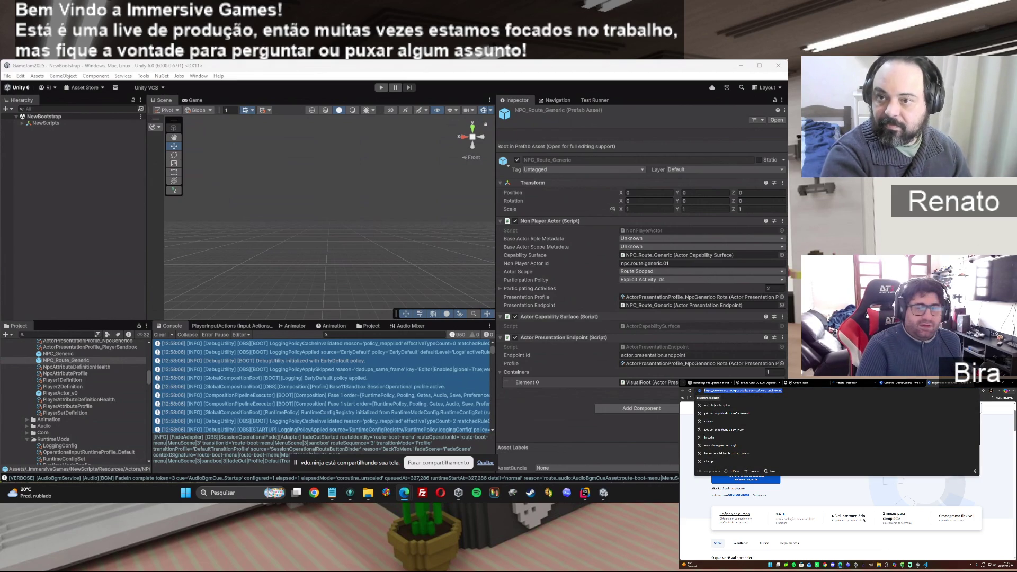
{"action": "key", "text": "Escape"}
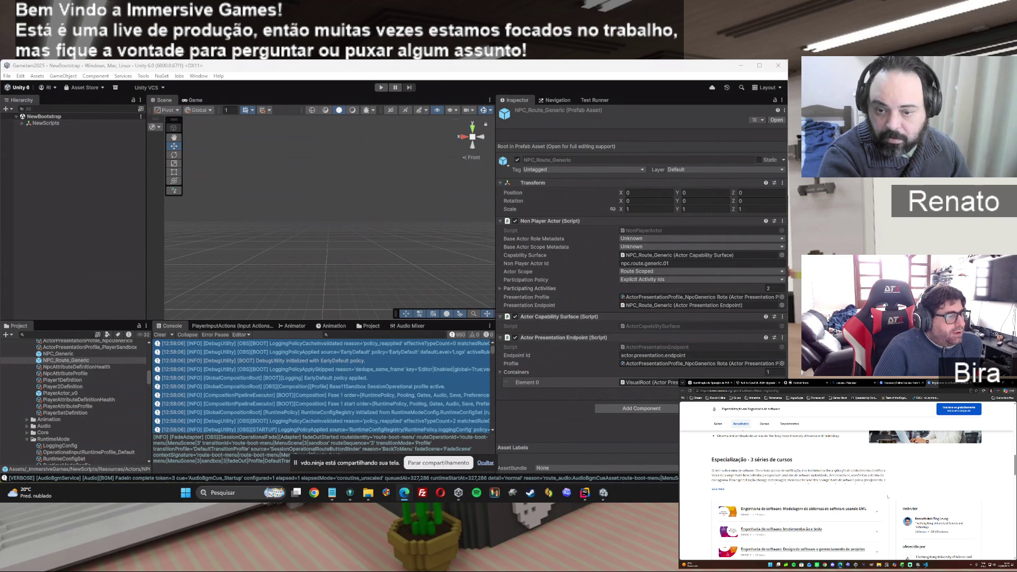
Browse the Especialização em Engenharia de software page and expand the third course's details.
{"action": "scroll", "coordinate": [888, 496], "scroll_direction": "down", "scroll_amount": 1}
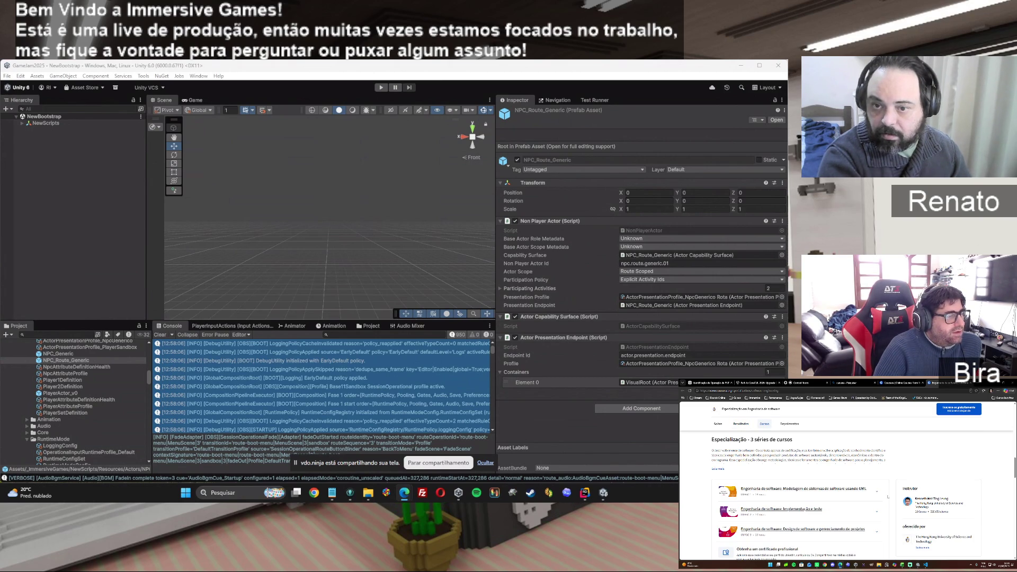
{"action": "scroll", "coordinate": [888, 496], "scroll_direction": "down", "scroll_amount": 2}
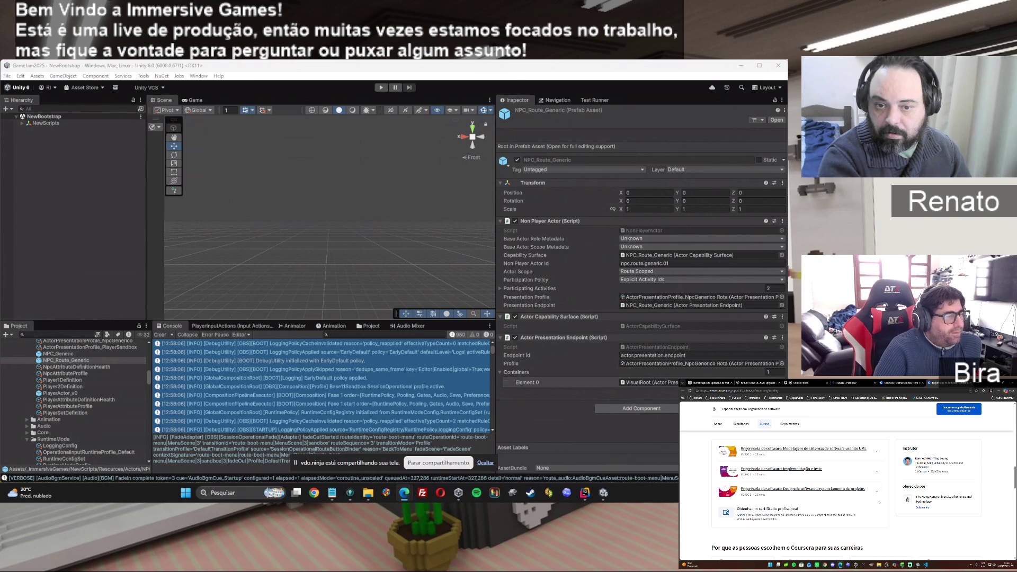
{"action": "left_click", "coordinate": [879, 492]}
{"action": "scroll", "coordinate": [931, 539], "scroll_direction": "down", "scroll_amount": 3}
{"action": "scroll", "coordinate": [918, 539], "scroll_direction": "up", "scroll_amount": 5}
{"action": "scroll", "coordinate": [930, 540], "scroll_direction": "up", "scroll_amount": 5}
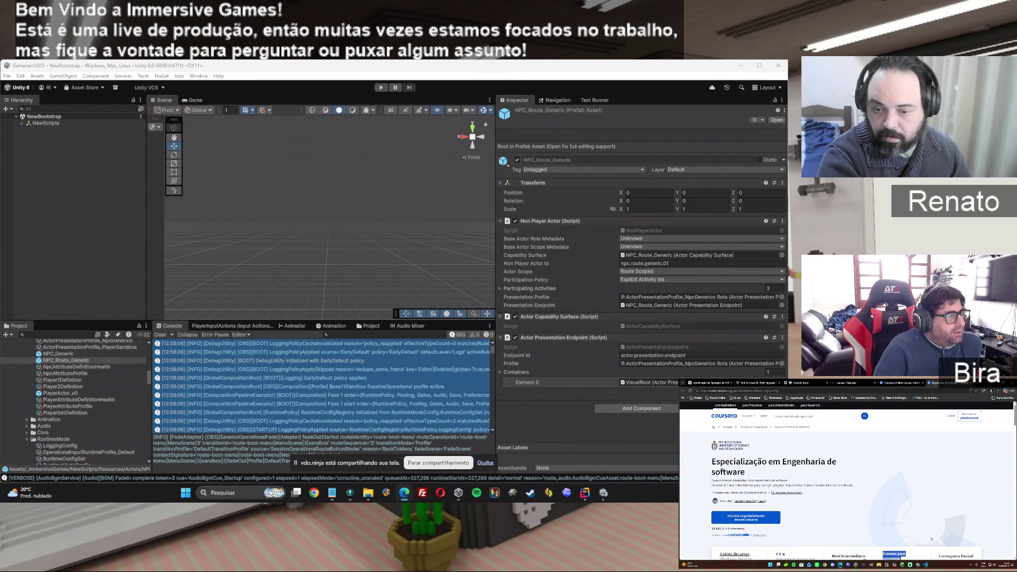
{"action": "scroll", "coordinate": [931, 539], "scroll_direction": "down", "scroll_amount": 10}
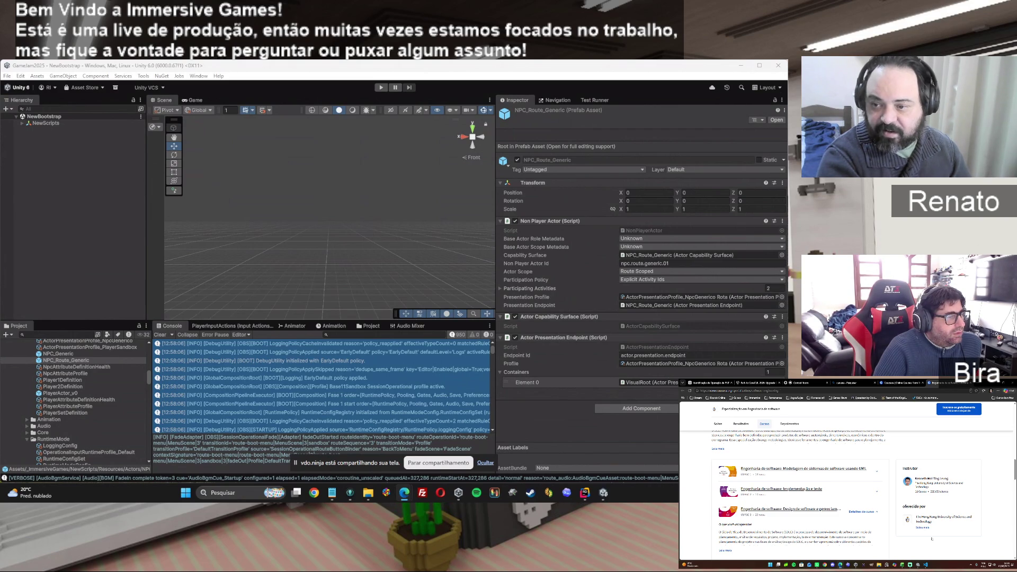
{"action": "scroll", "coordinate": [931, 539], "scroll_direction": "down", "scroll_amount": 5}
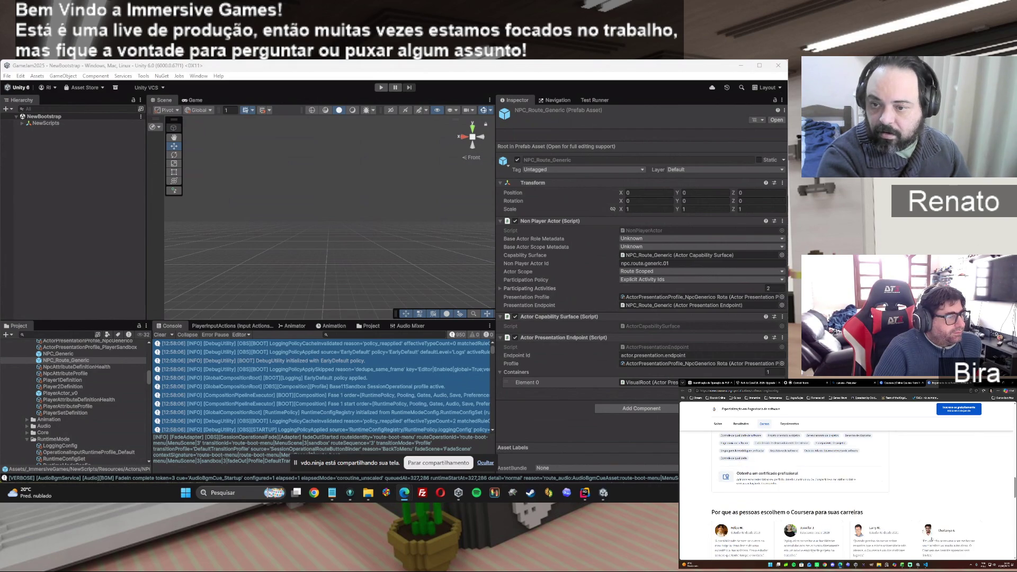
{"action": "scroll", "coordinate": [931, 539], "scroll_direction": "down", "scroll_amount": 5}
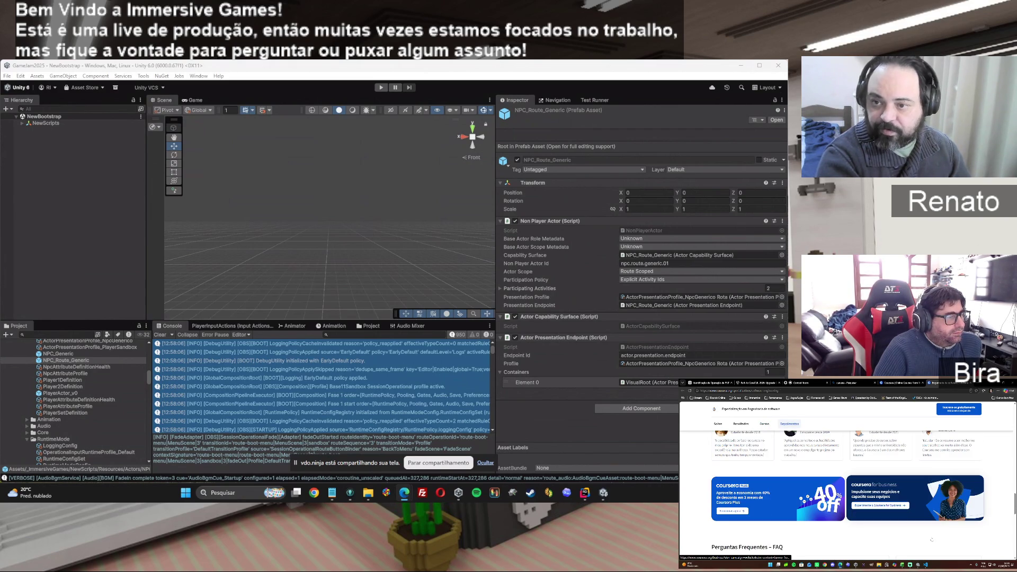
{"action": "scroll", "coordinate": [931, 539], "scroll_direction": "up", "scroll_amount": 3}
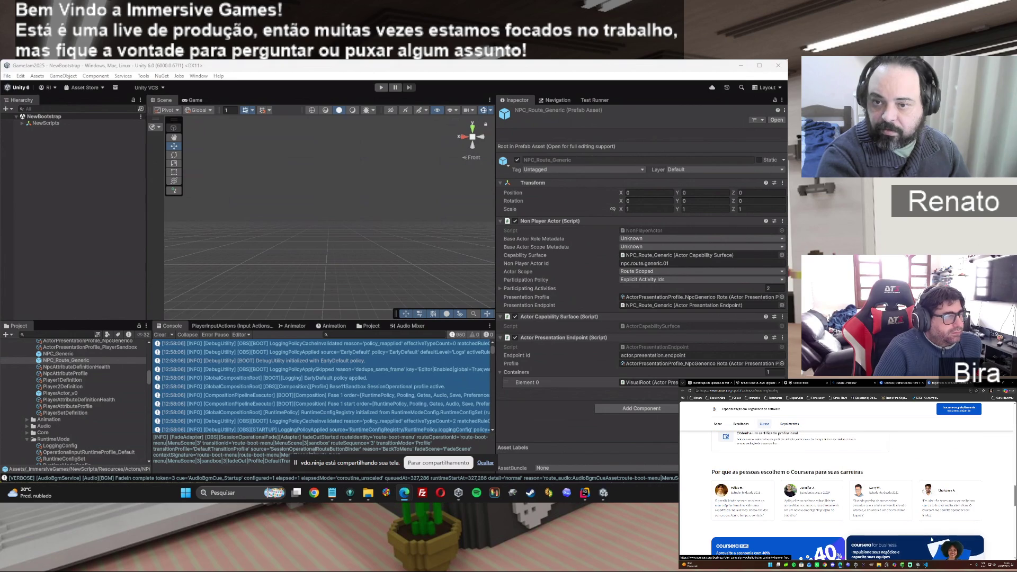
Start enrolling in the specialization and sign in to Coursera with a Google account.
{"action": "left_click", "coordinate": [959, 410]}
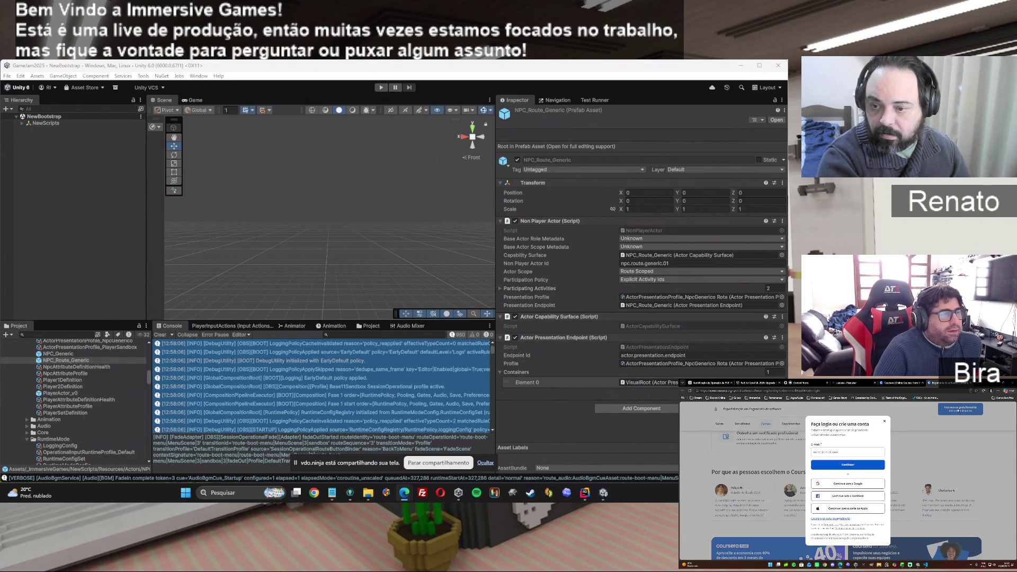
{"action": "left_click", "coordinate": [843, 485]}
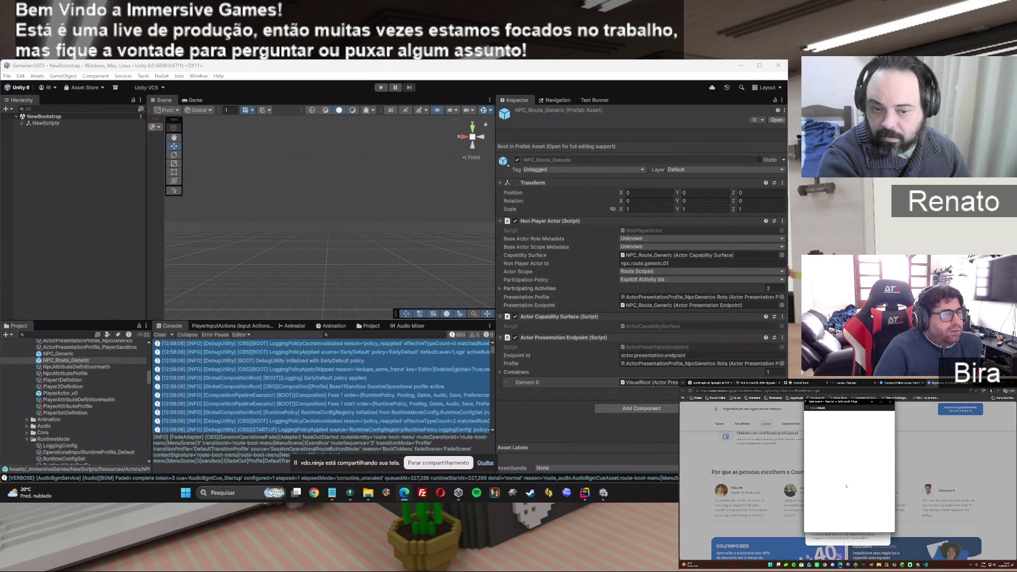
{"action": "left_click", "coordinate": [836, 470]}
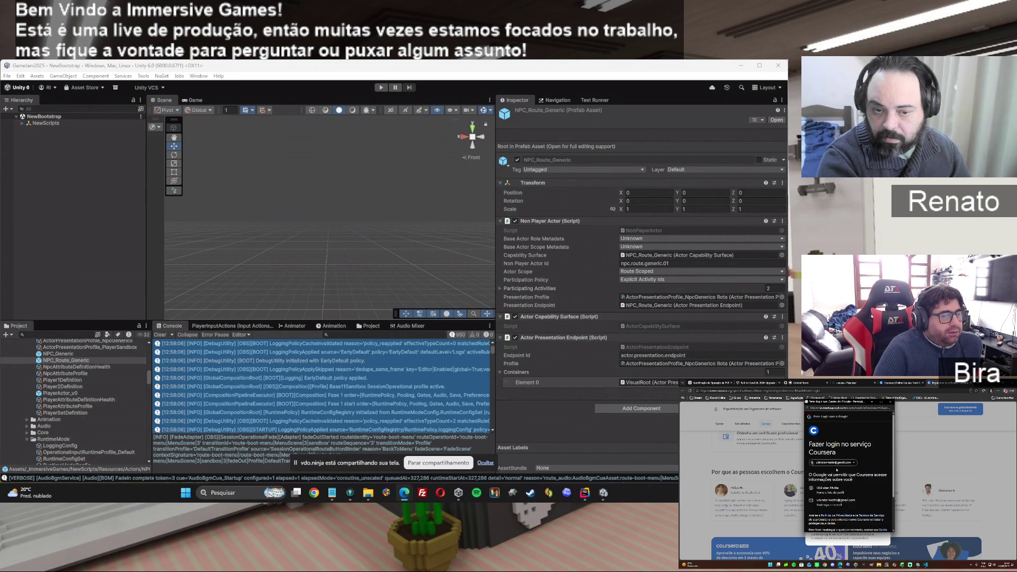
{"action": "scroll", "coordinate": [837, 470], "scroll_direction": "down", "scroll_amount": 3}
{"action": "left_click", "coordinate": [857, 509]}
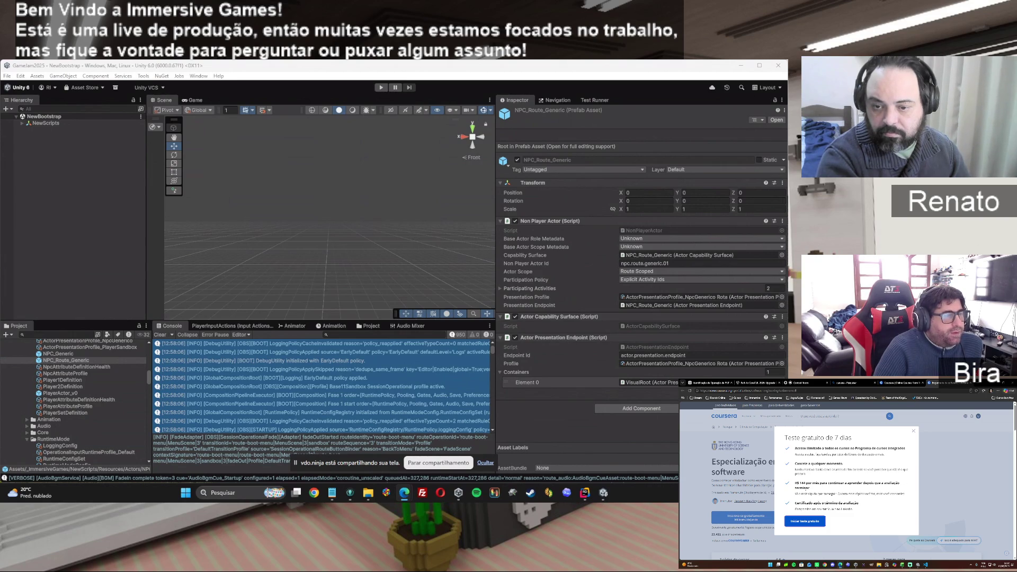
Dismiss the 'Teste gratuito de 7 dias' free trial offer.
{"action": "mouse_move", "coordinate": [796, 494]}
{"action": "left_mouse_down"}
{"action": "mouse_move", "coordinate": [900, 494]}
{"action": "mouse_move", "coordinate": [860, 503]}
{"action": "mouse_move", "coordinate": [886, 511]}
{"action": "left_mouse_up"}
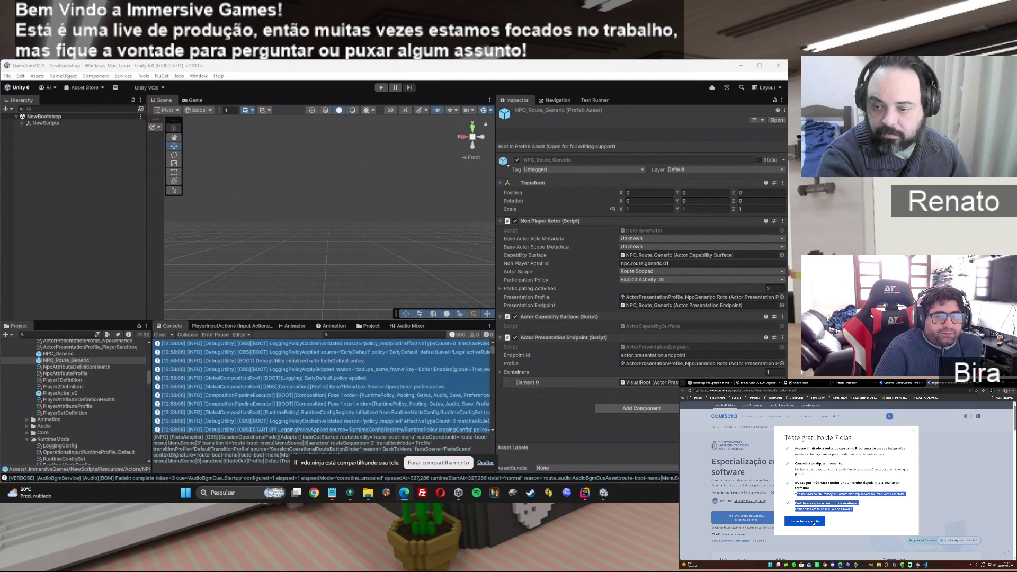
{"action": "left_click", "coordinate": [916, 433]}
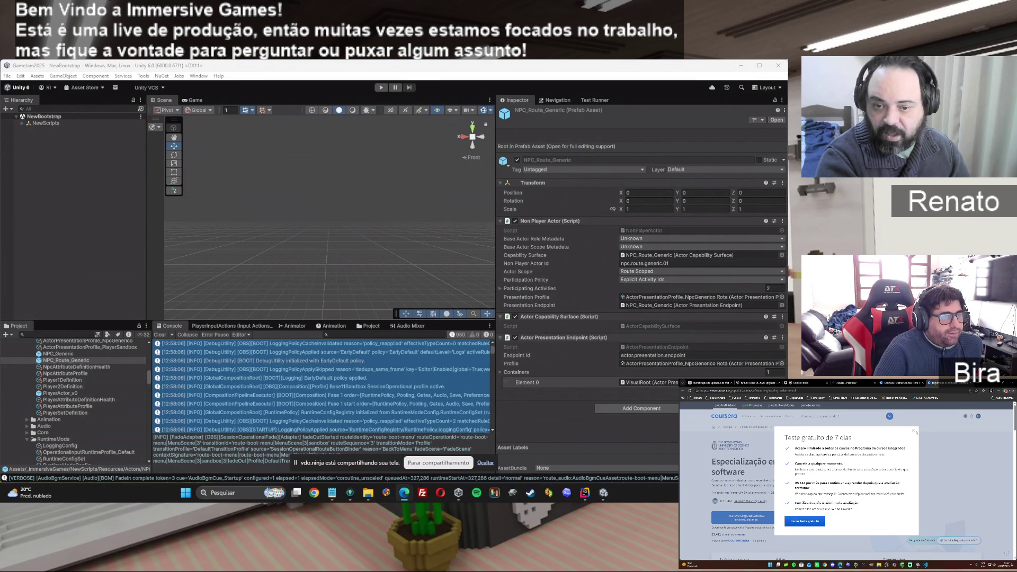
{"action": "left_click", "coordinate": [914, 431]}
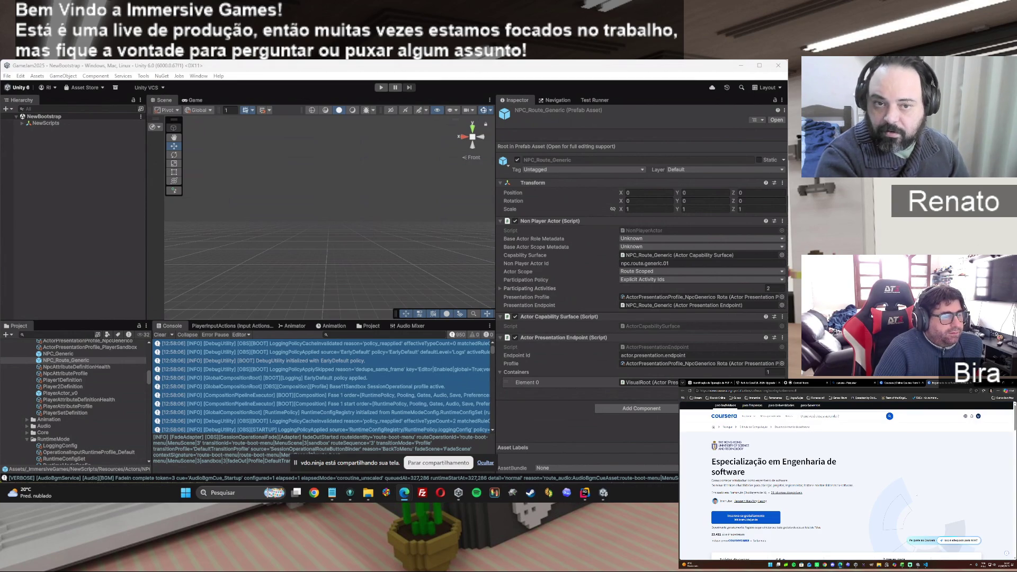
{"action": "scroll", "coordinate": [916, 494], "scroll_direction": "down", "scroll_amount": 3}
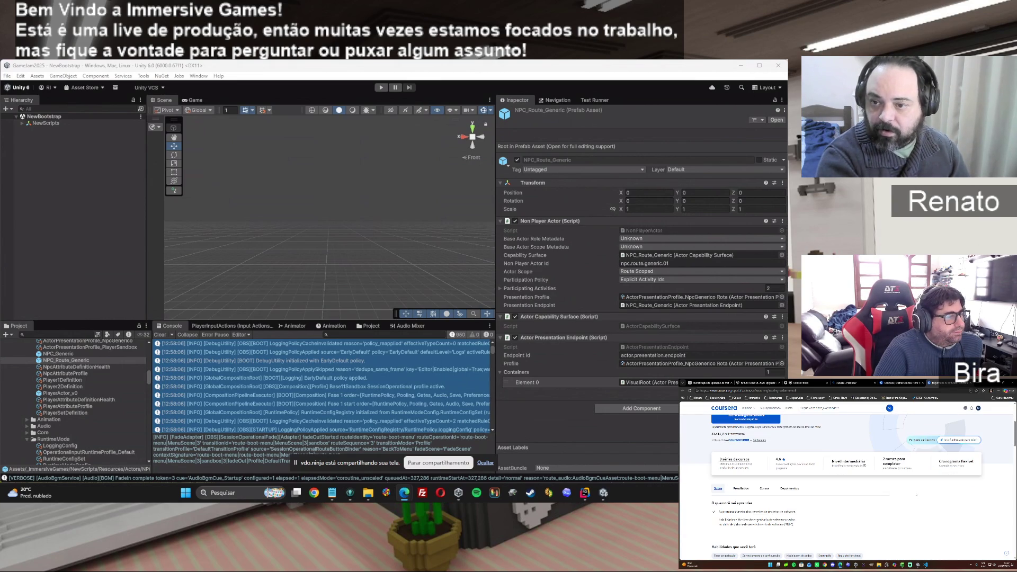
{"action": "scroll", "coordinate": [916, 495], "scroll_direction": "down", "scroll_amount": 5}
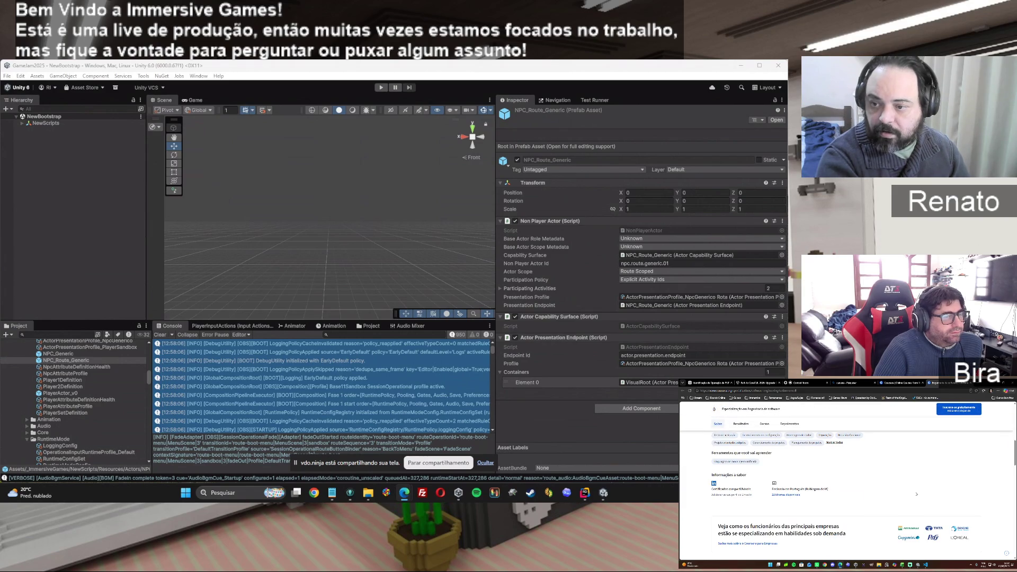
{"action": "scroll", "coordinate": [917, 496], "scroll_direction": "down", "scroll_amount": 2}
{"action": "scroll", "coordinate": [917, 495], "scroll_direction": "up", "scroll_amount": 10}
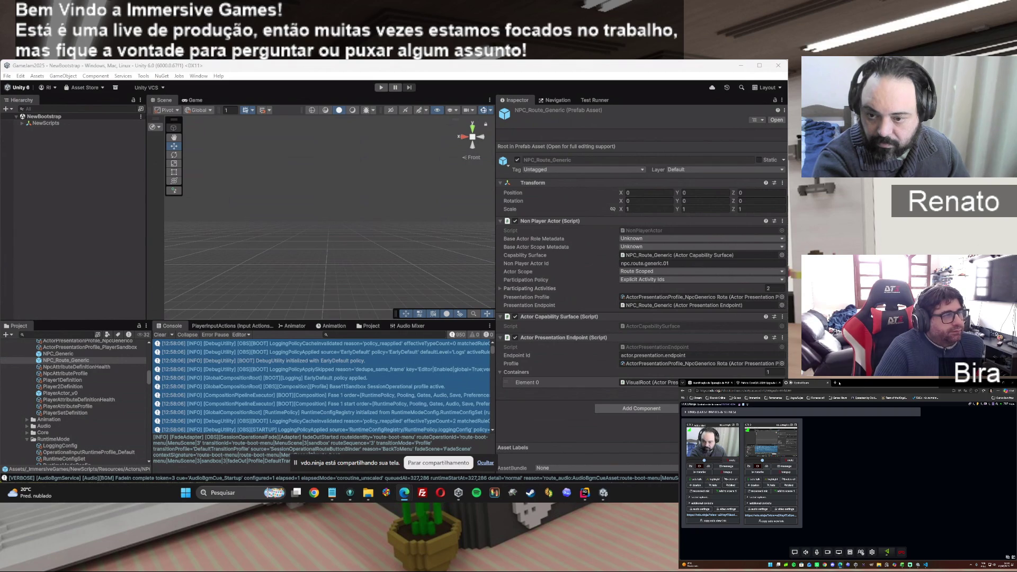
{"action": "left_click", "coordinate": [835, 383]}
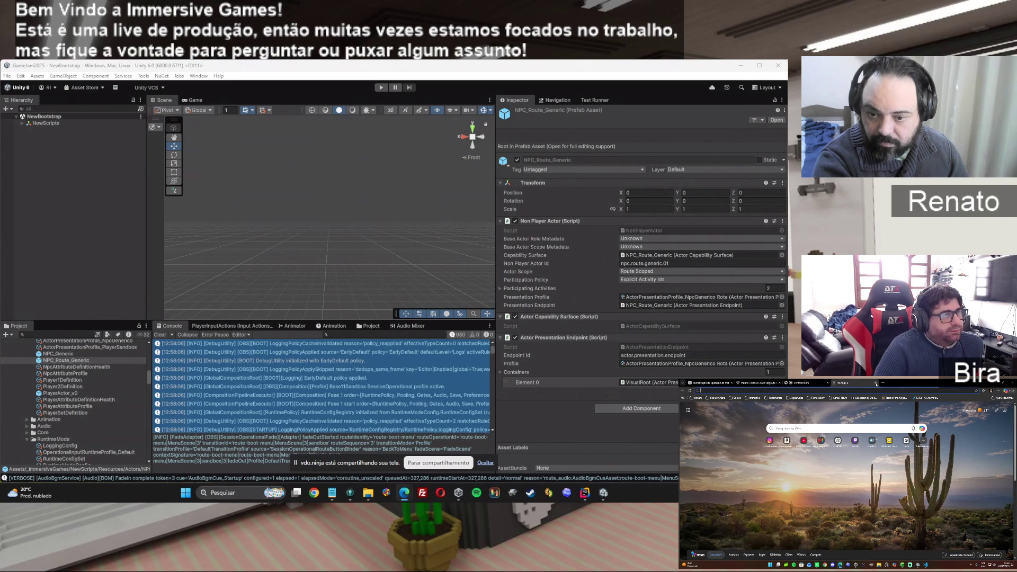
{"action": "left_click", "coordinate": [876, 383]}
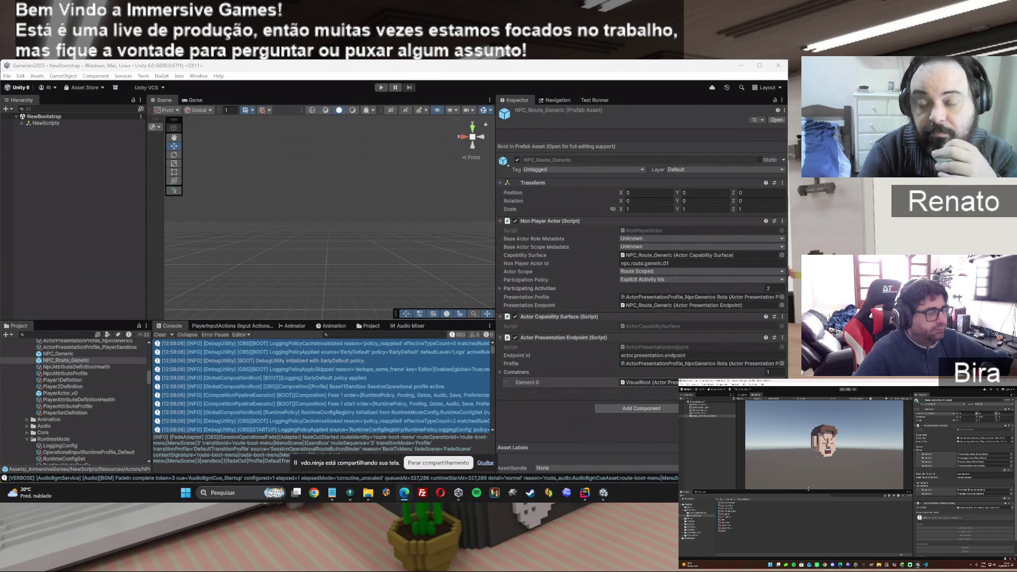
{"action": "left_click", "coordinate": [348, 492]}
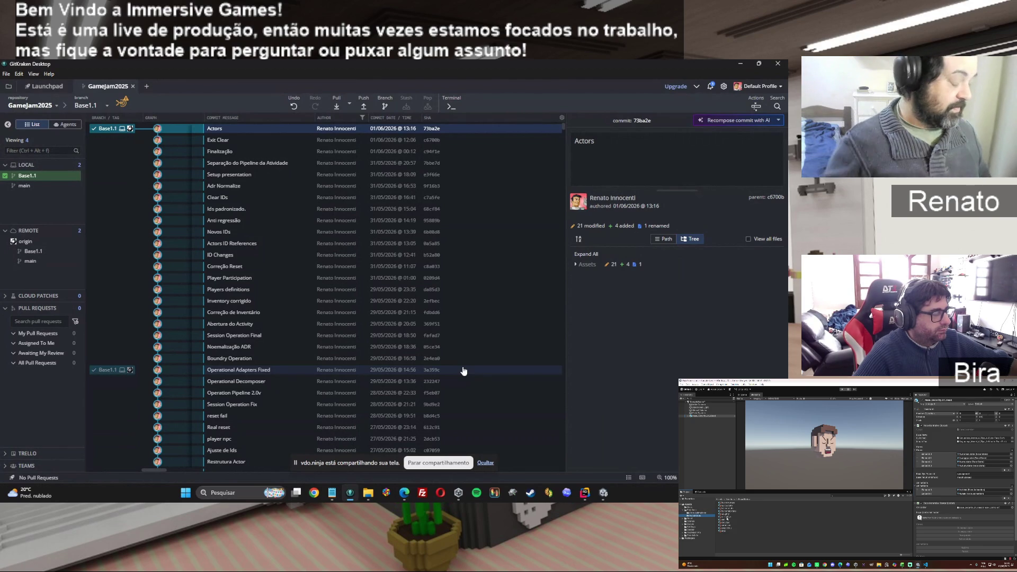
{"action": "left_click", "coordinate": [741, 61]}
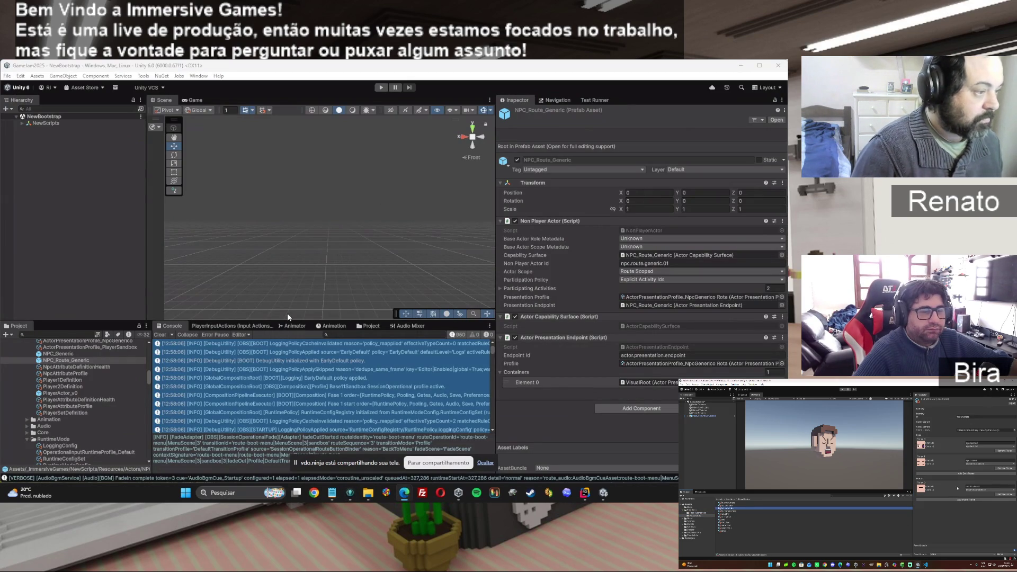
Set the current prefab's base actor role to Scene Authored Non Player and scope to Route Scoped.
{"action": "left_click", "coordinate": [659, 244]}
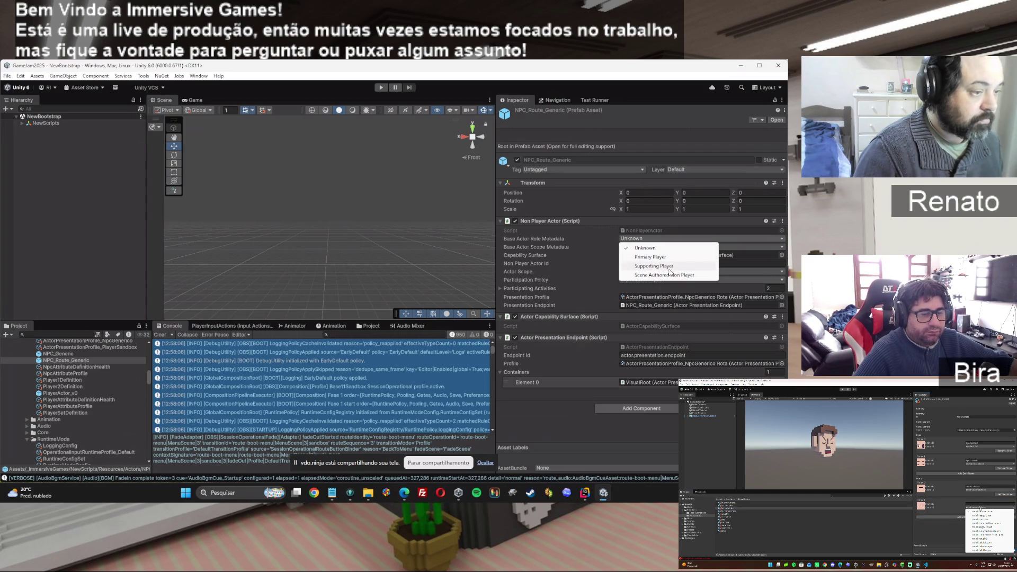
{"action": "left_click", "coordinate": [680, 277]}
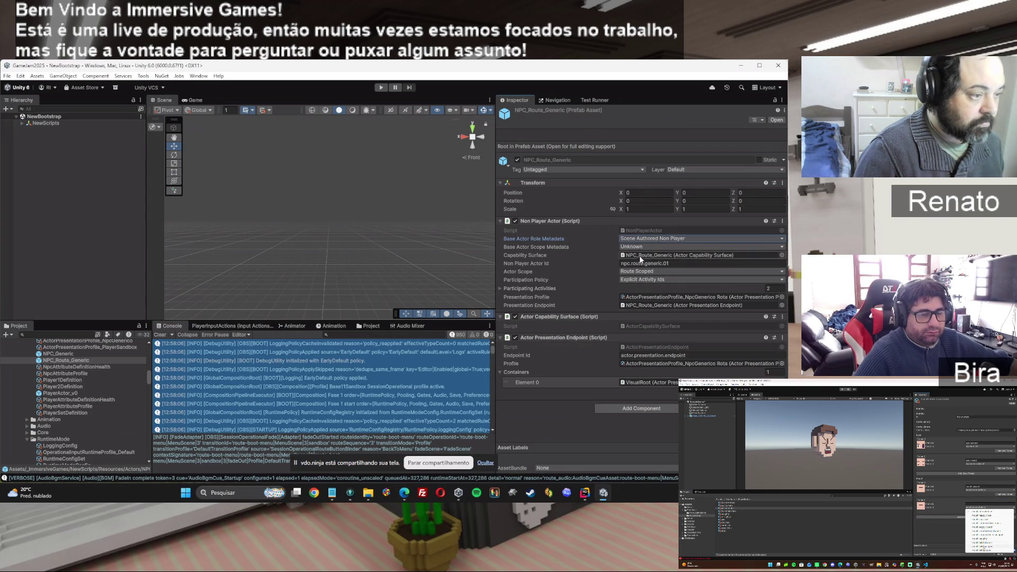
{"action": "left_click", "coordinate": [638, 247]}
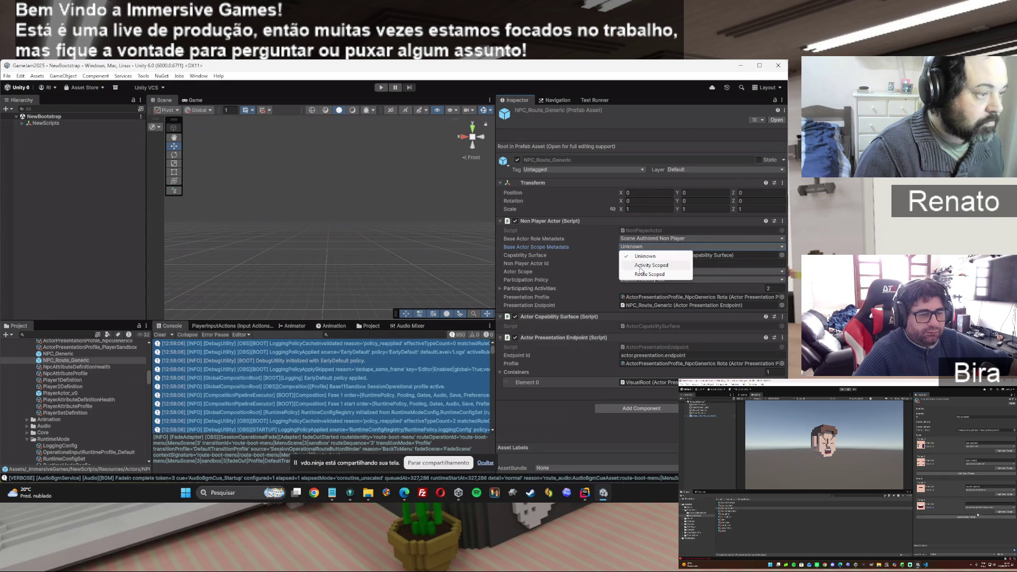
{"action": "left_click", "coordinate": [639, 274]}
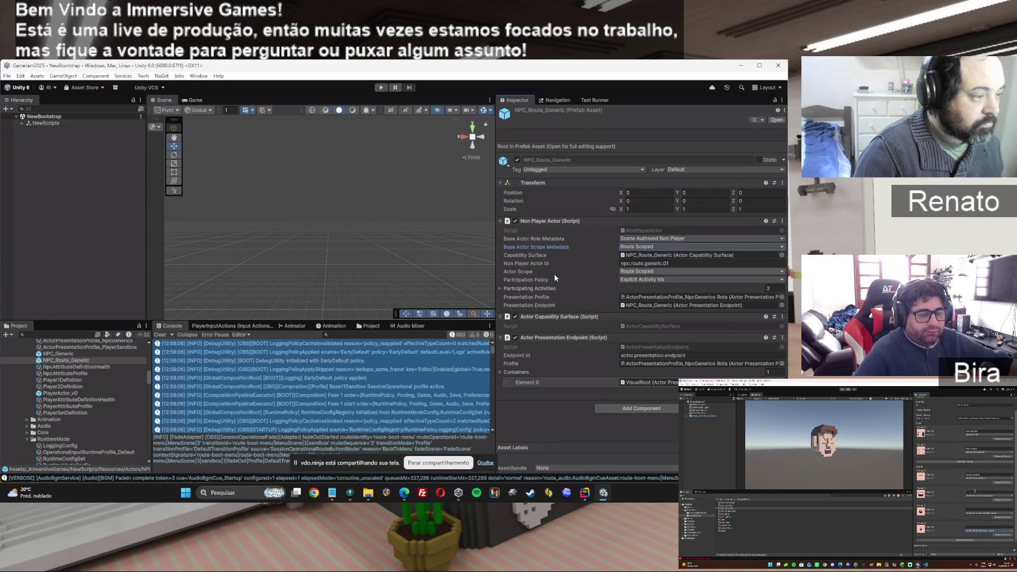
Give NPC_Generic the Scene Authored Non Player role and Activity Scoped scope metadata.
{"action": "left_click", "coordinate": [56, 353]}
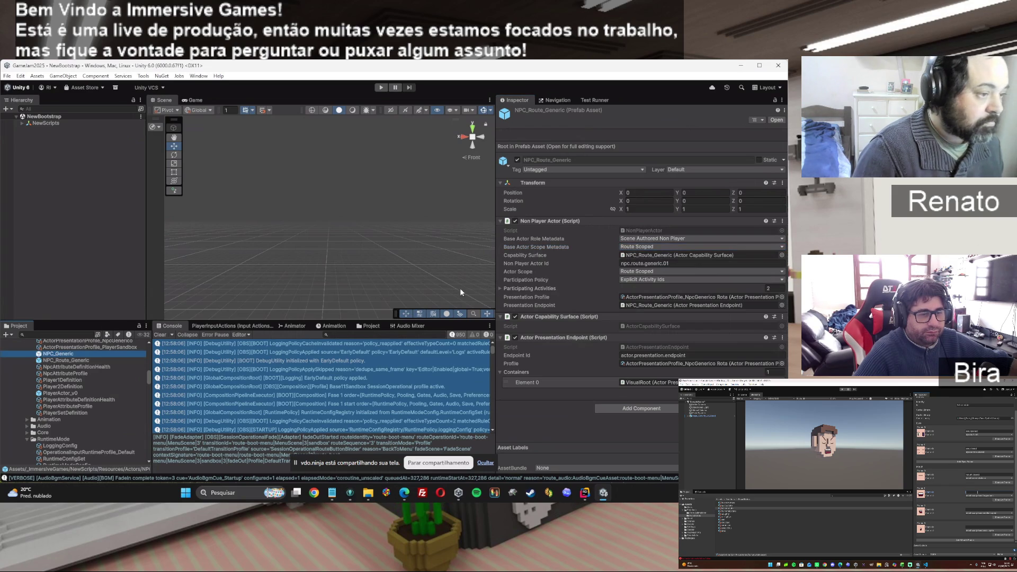
{"action": "left_click", "coordinate": [651, 241]}
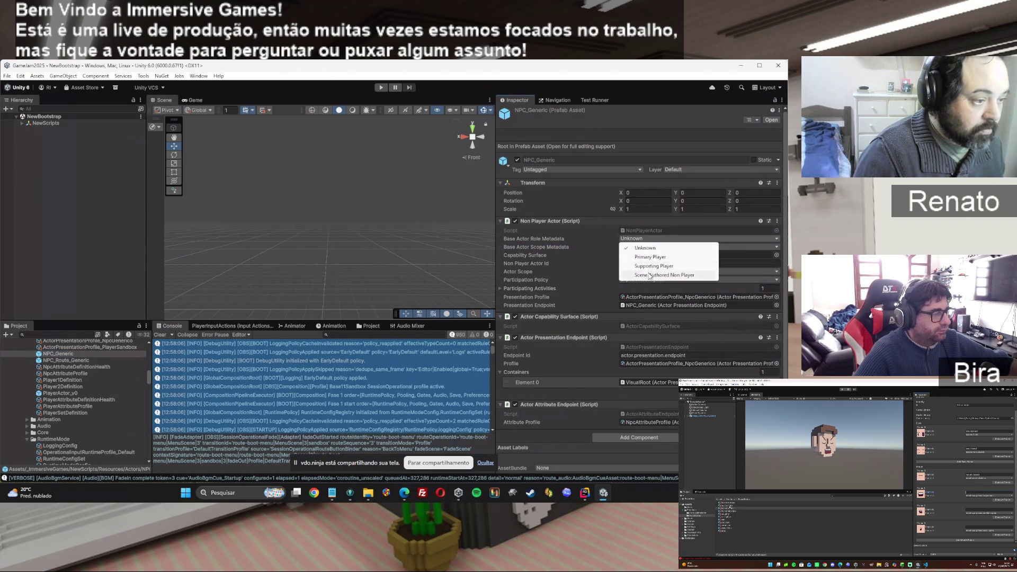
{"action": "left_click", "coordinate": [649, 274]}
{"action": "left_click", "coordinate": [644, 247]}
{"action": "left_click", "coordinate": [626, 271]}
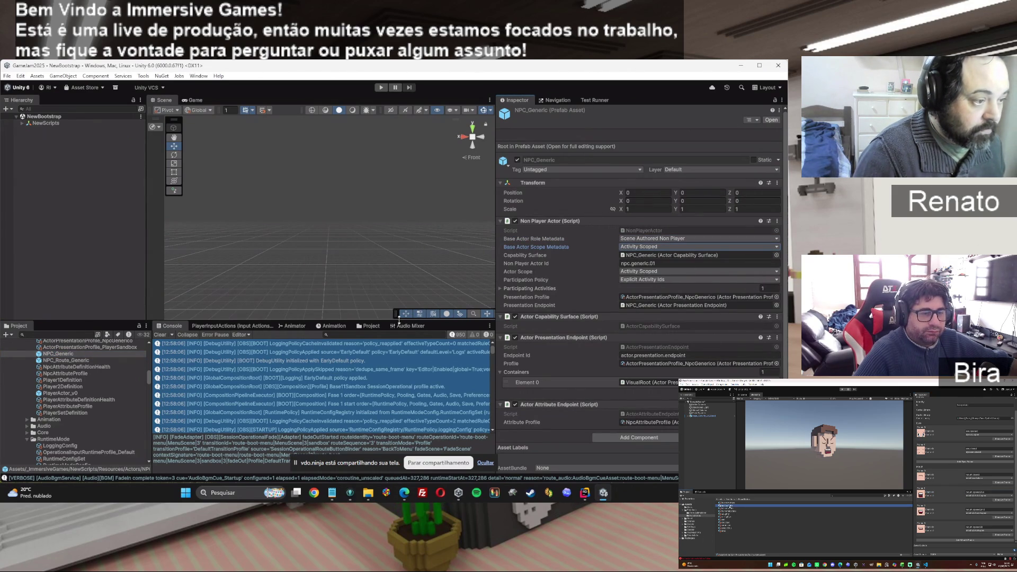
Recheck NPC_Generic's Actor Scope, kept at Activity Scoped, and its Participation Policy options, then select NPC_Route_Generic.
{"action": "left_click", "coordinate": [58, 393]}
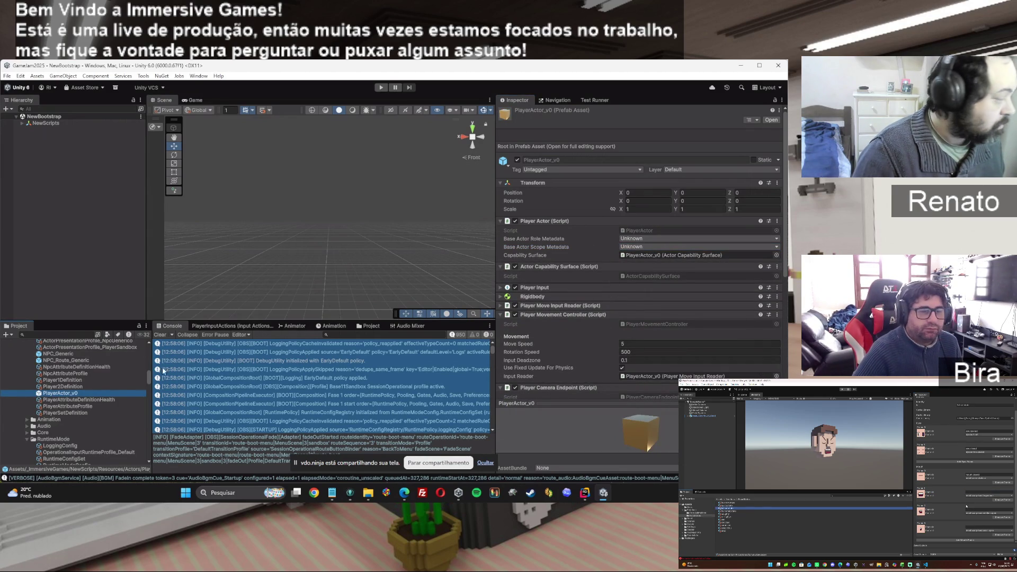
{"action": "left_click", "coordinate": [57, 354]}
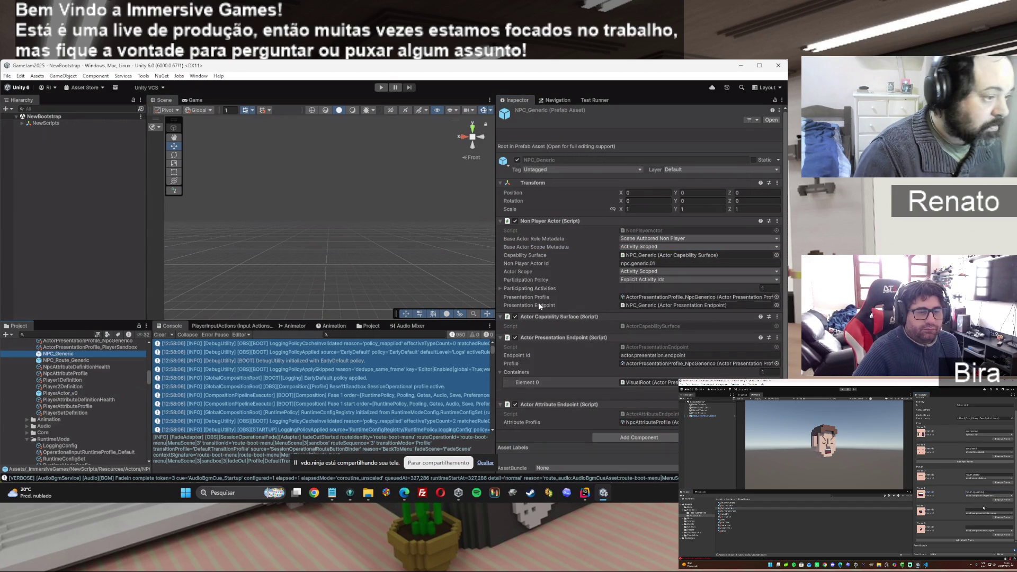
{"action": "left_click", "coordinate": [650, 271]}
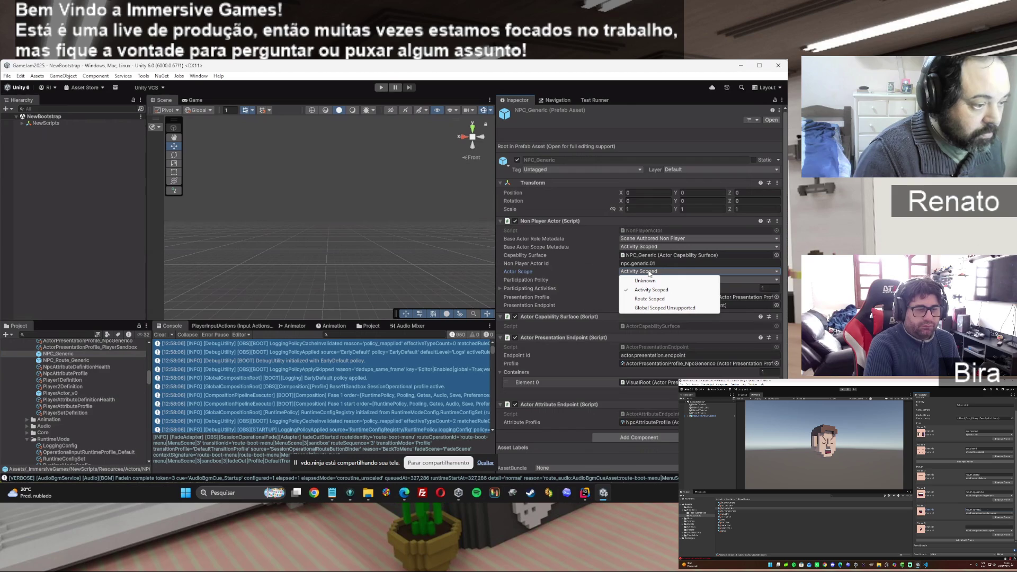
{"action": "left_click", "coordinate": [651, 290]}
{"action": "left_click", "coordinate": [688, 280]}
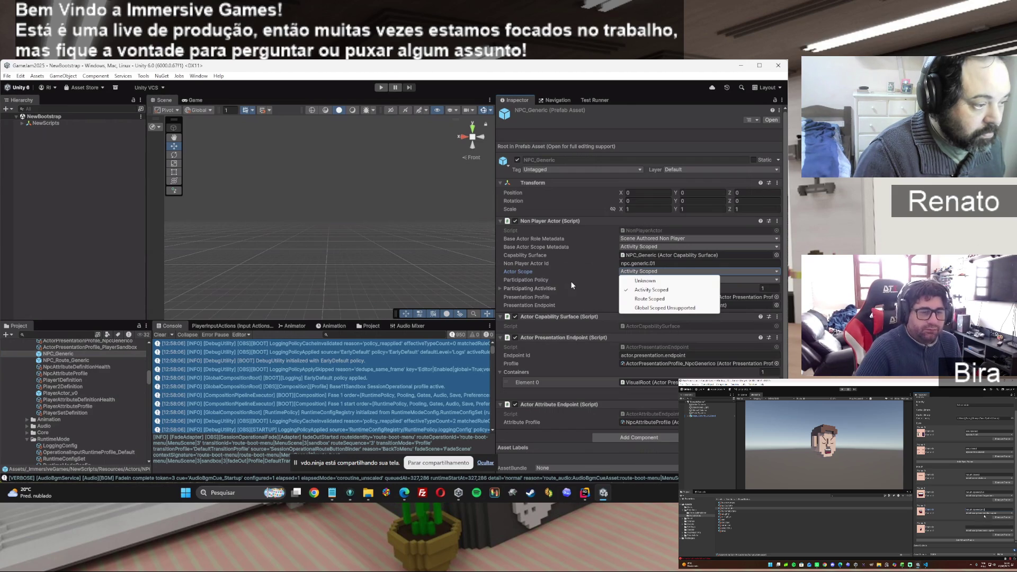
{"action": "left_click", "coordinate": [629, 288]}
{"action": "left_click", "coordinate": [631, 281]}
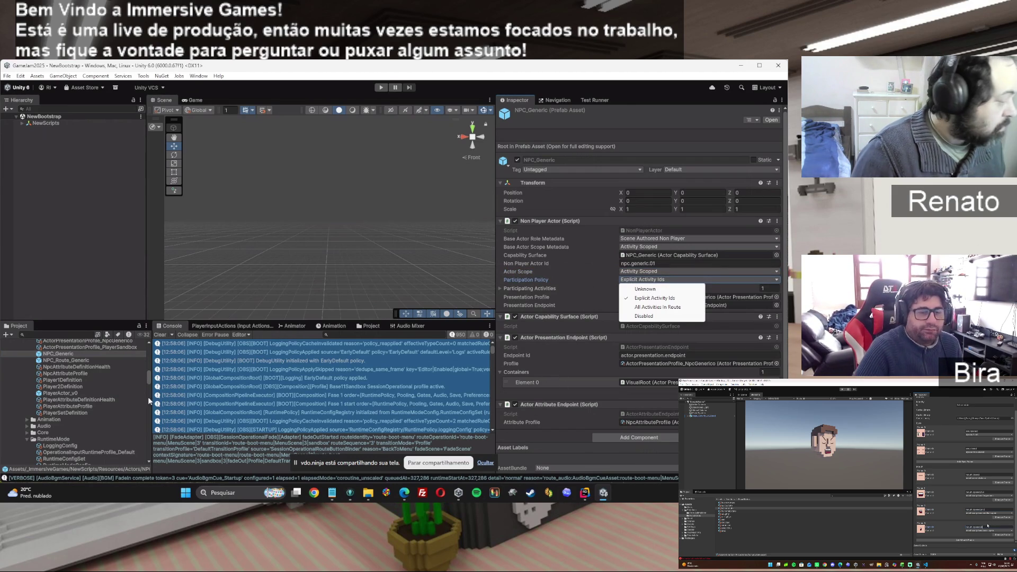
{"action": "left_click", "coordinate": [53, 361]}
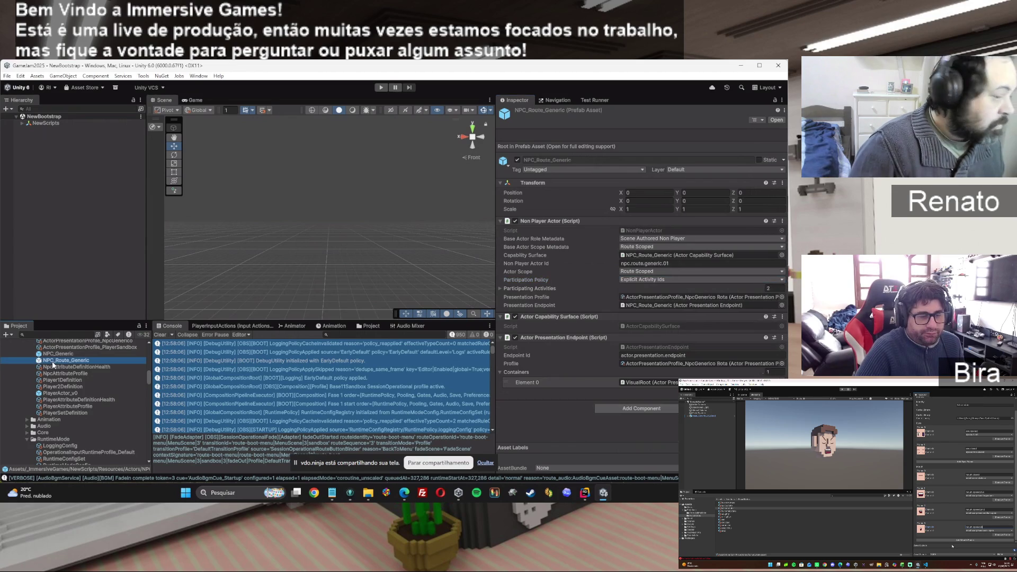
Make PlayerActor_v0 the Primary Player, leave its scope at Unknown, and review its components.
{"action": "left_click", "coordinate": [61, 396]}
{"action": "left_click", "coordinate": [653, 240]}
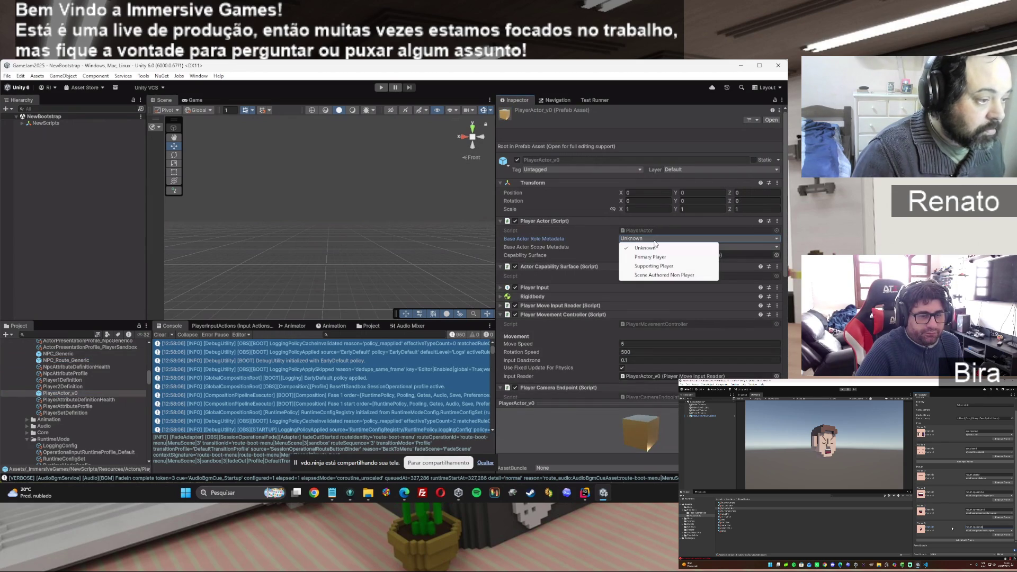
{"action": "left_click", "coordinate": [657, 257]}
{"action": "left_click", "coordinate": [649, 247]}
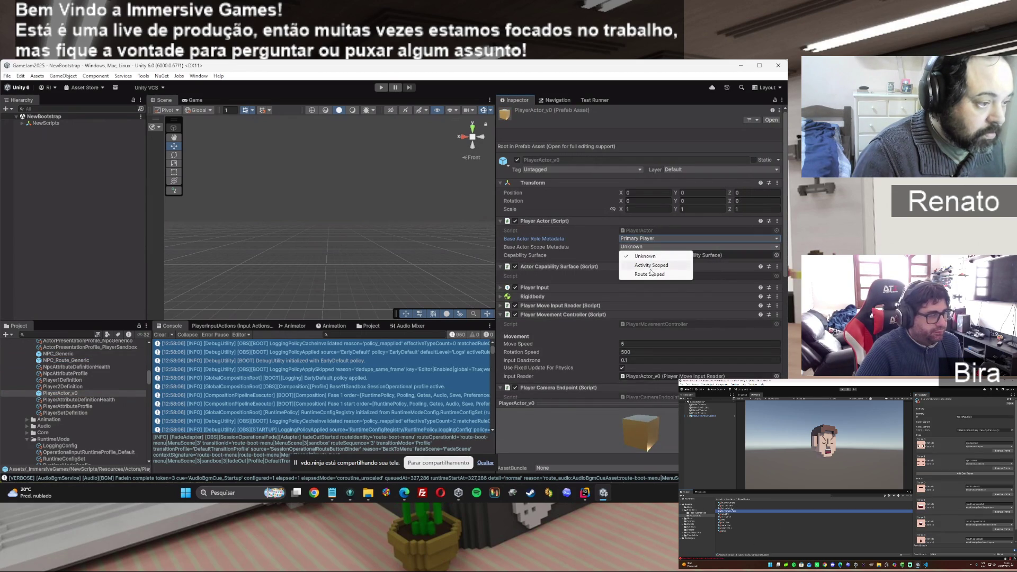
{"action": "left_click", "coordinate": [646, 257]}
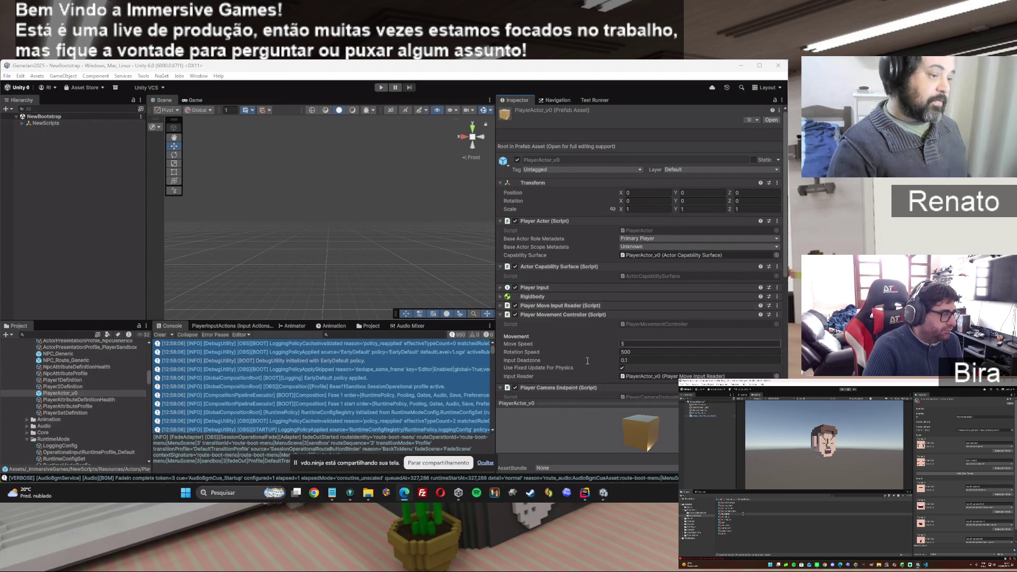
{"action": "scroll", "coordinate": [584, 322], "scroll_direction": "down", "scroll_amount": 5}
{"action": "scroll", "coordinate": [585, 322], "scroll_direction": "down", "scroll_amount": 1}
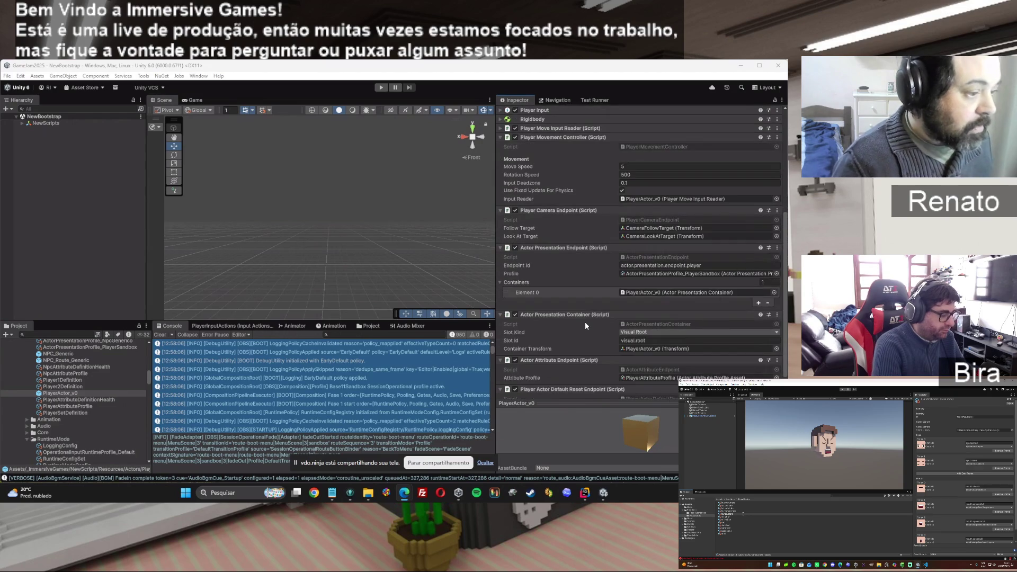
{"action": "scroll", "coordinate": [585, 322], "scroll_direction": "down", "scroll_amount": 1}
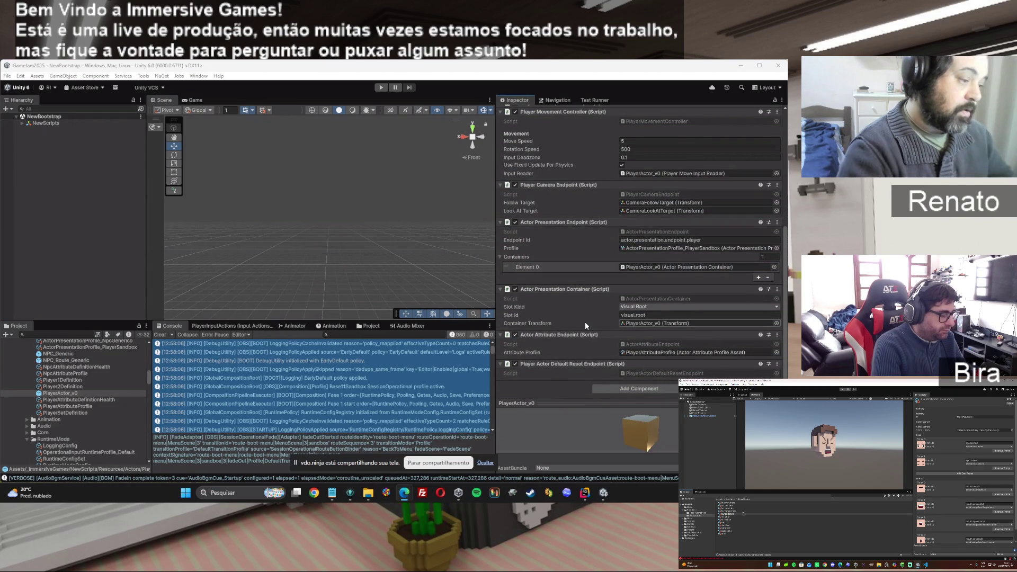
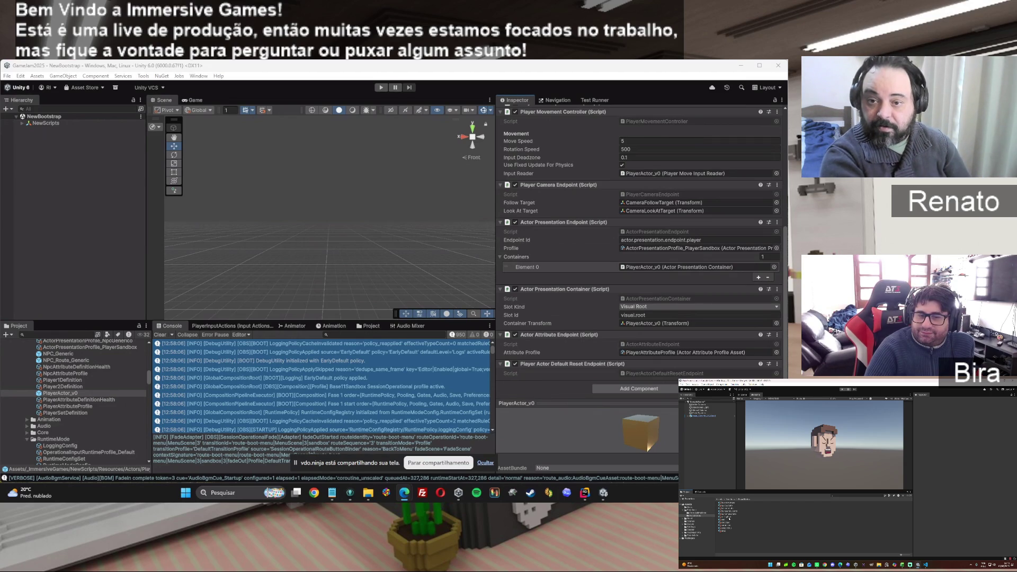
Review the recommended order of steps in the ChatGPT conversation, then return to Unity.
{"action": "key", "text": "alt+Tab"}
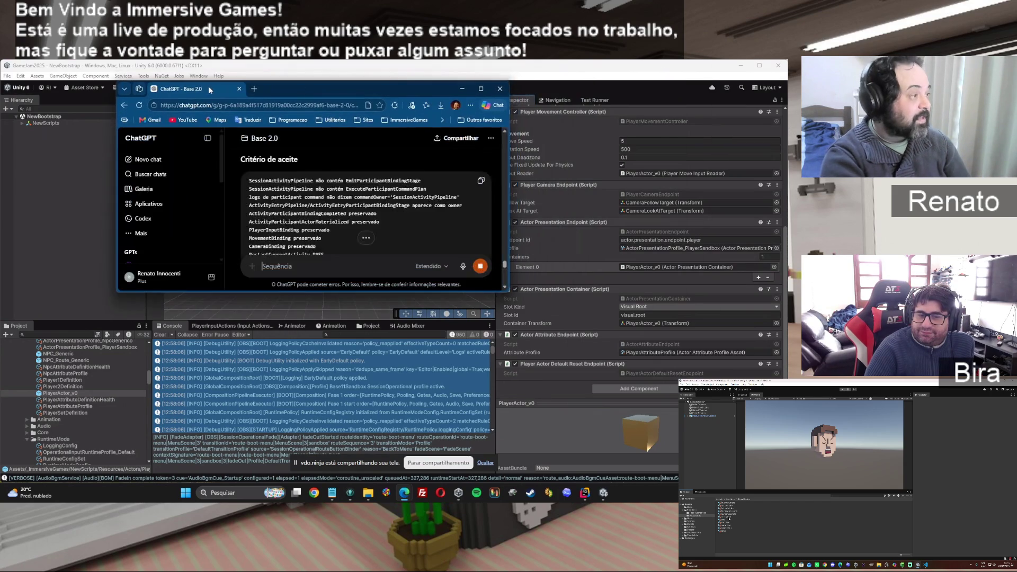
{"action": "double_click", "coordinate": [316, 87]}
{"action": "scroll", "coordinate": [482, 319], "scroll_direction": "down", "scroll_amount": 5}
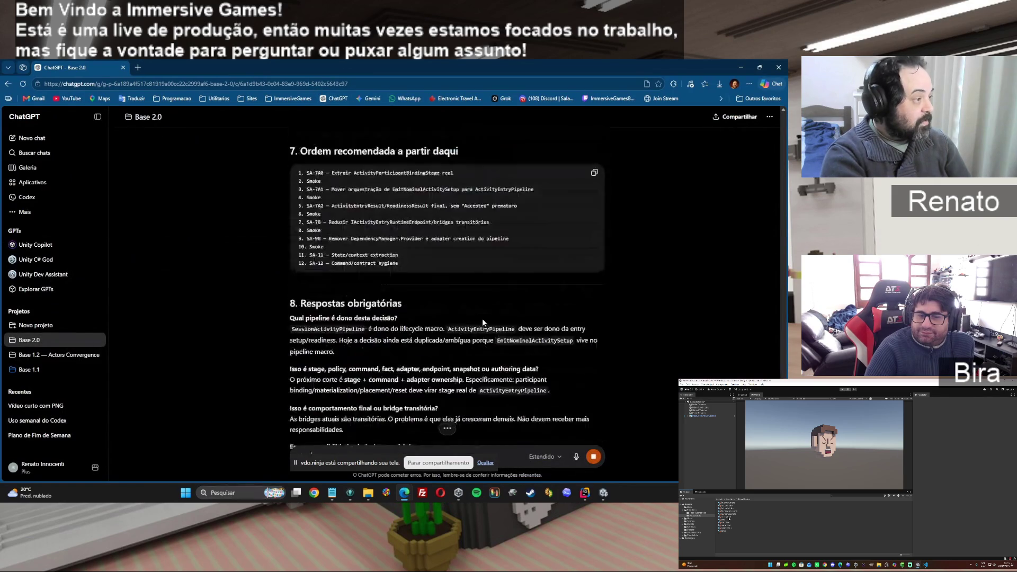
{"action": "scroll", "coordinate": [482, 319], "scroll_direction": "up", "scroll_amount": 6}
{"action": "mouse_move", "coordinate": [305, 213]}
{"action": "left_mouse_down"}
{"action": "mouse_move", "coordinate": [323, 216]}
{"action": "mouse_move", "coordinate": [323, 310]}
{"action": "left_mouse_up"}
{"action": "left_click", "coordinate": [323, 309]}
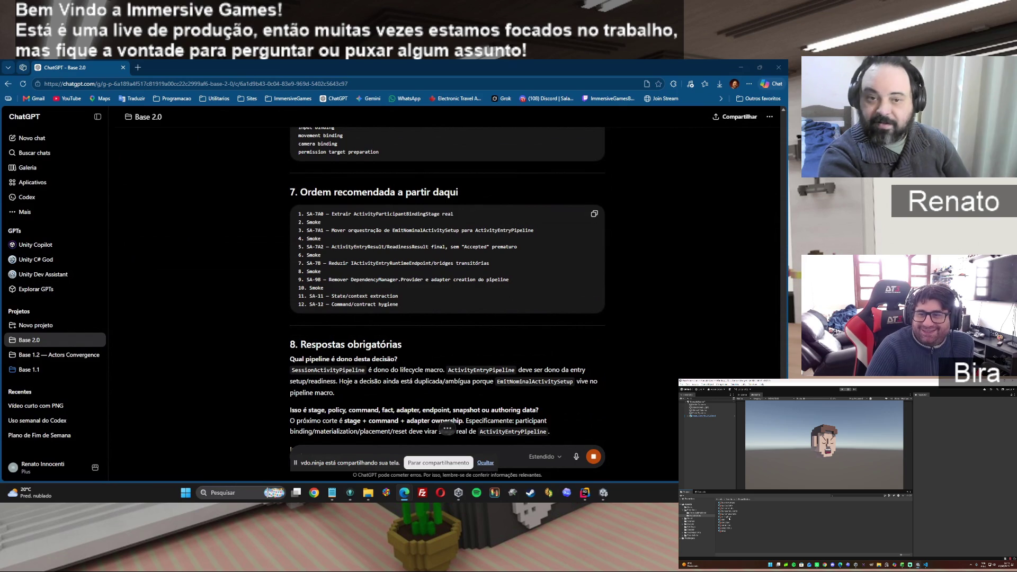
{"action": "scroll", "coordinate": [513, 319], "scroll_direction": "down", "scroll_amount": 5}
{"action": "scroll", "coordinate": [514, 322], "scroll_direction": "down", "scroll_amount": 5}
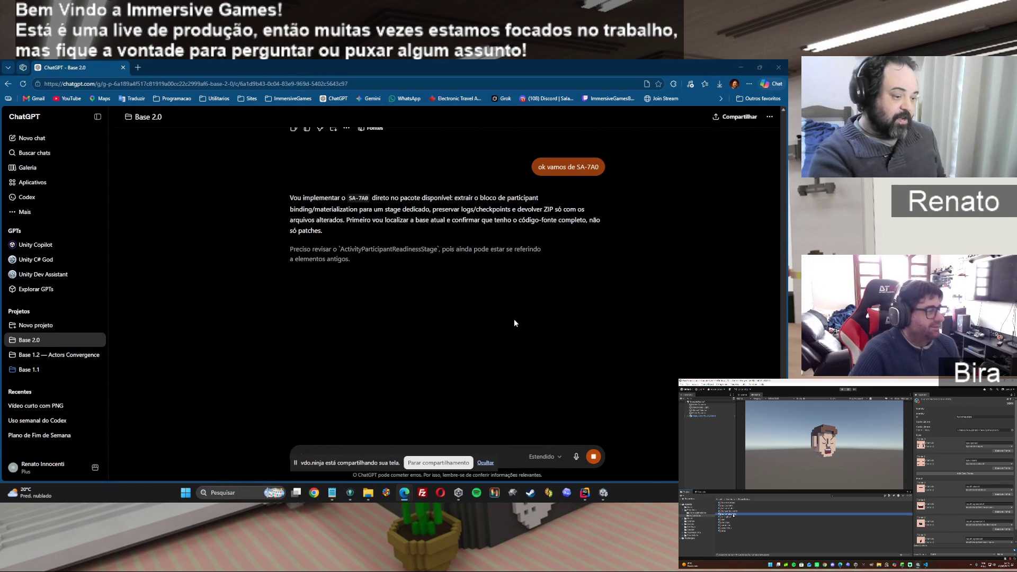
{"action": "mouse_move", "coordinate": [602, 492]}
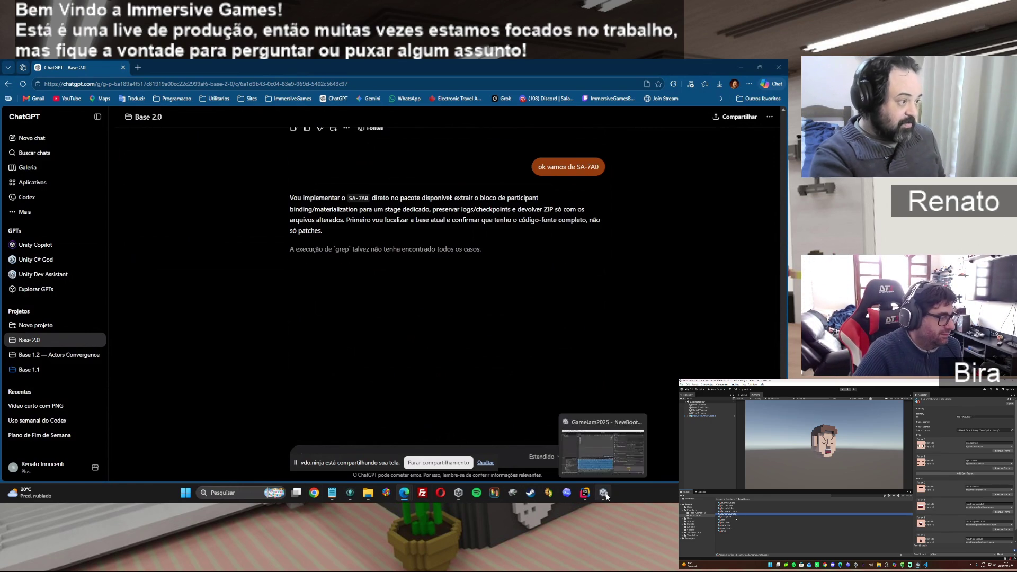
{"action": "left_click", "coordinate": [557, 432]}
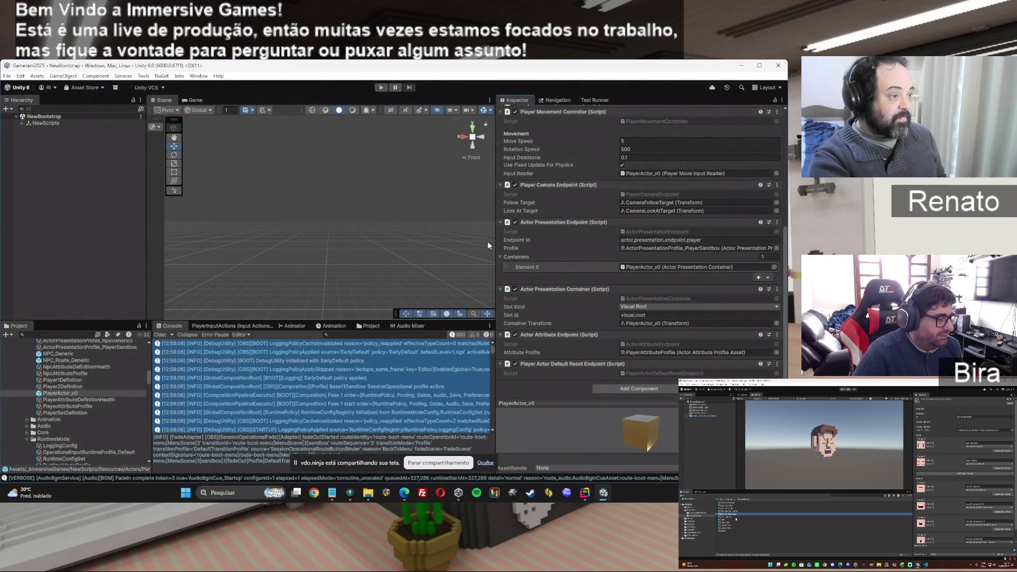
Enlarge the Scene view, enter Play mode and pick Test to load the sandbox.
{"action": "mouse_move", "coordinate": [496, 241]}
{"action": "left_mouse_down"}
{"action": "mouse_move", "coordinate": [647, 243]}
{"action": "mouse_move", "coordinate": [636, 243]}
{"action": "left_mouse_up"}
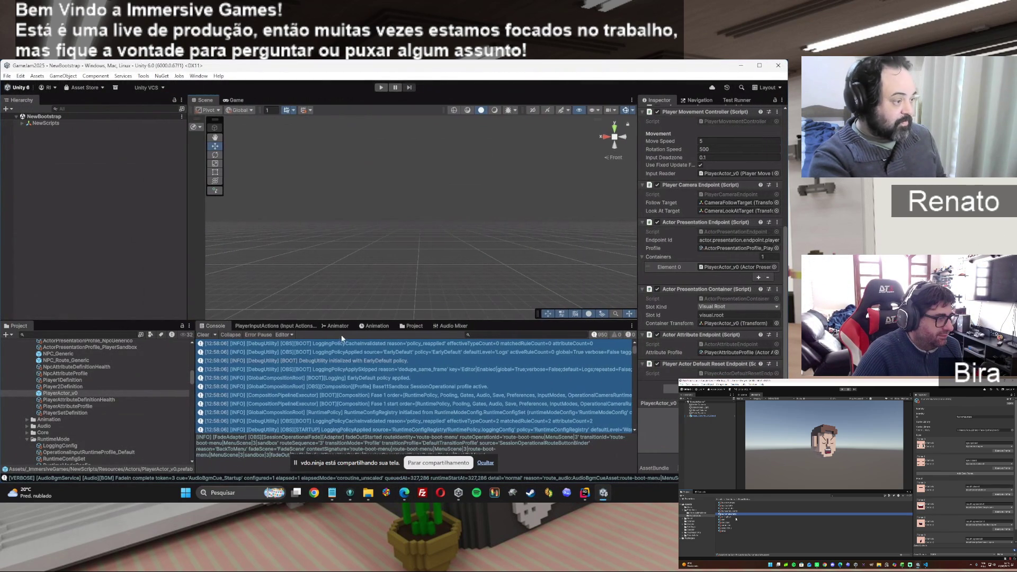
{"action": "left_click_drag", "start_coordinate": [307, 323], "coordinate": [304, 347]}
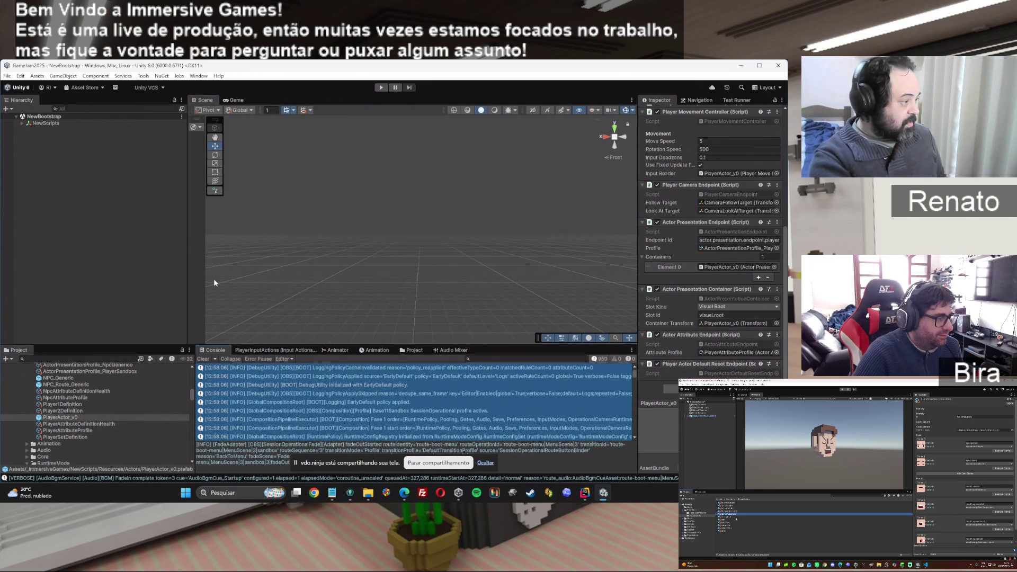
{"action": "left_click", "coordinate": [381, 87]}
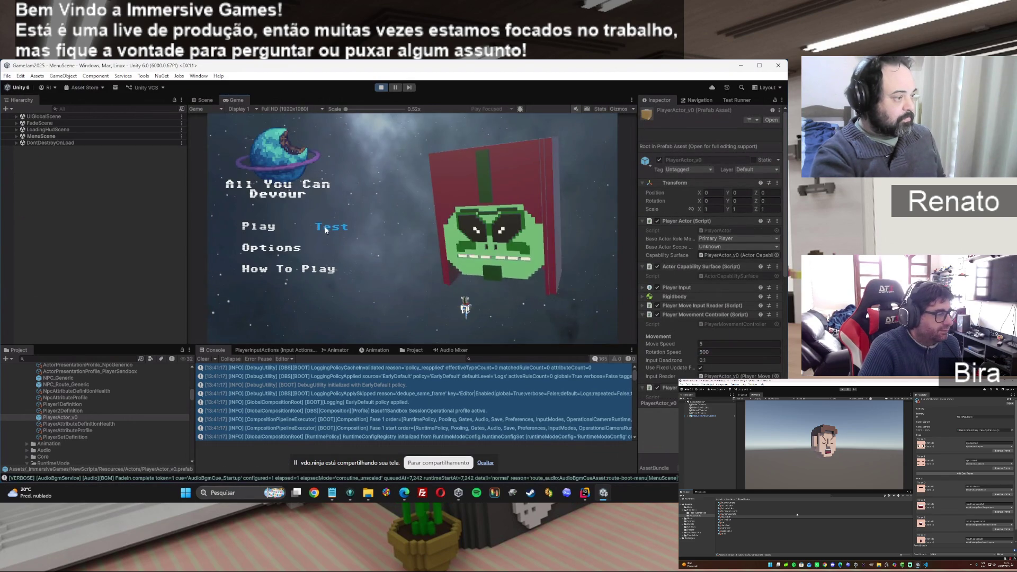
{"action": "left_click", "coordinate": [325, 230]}
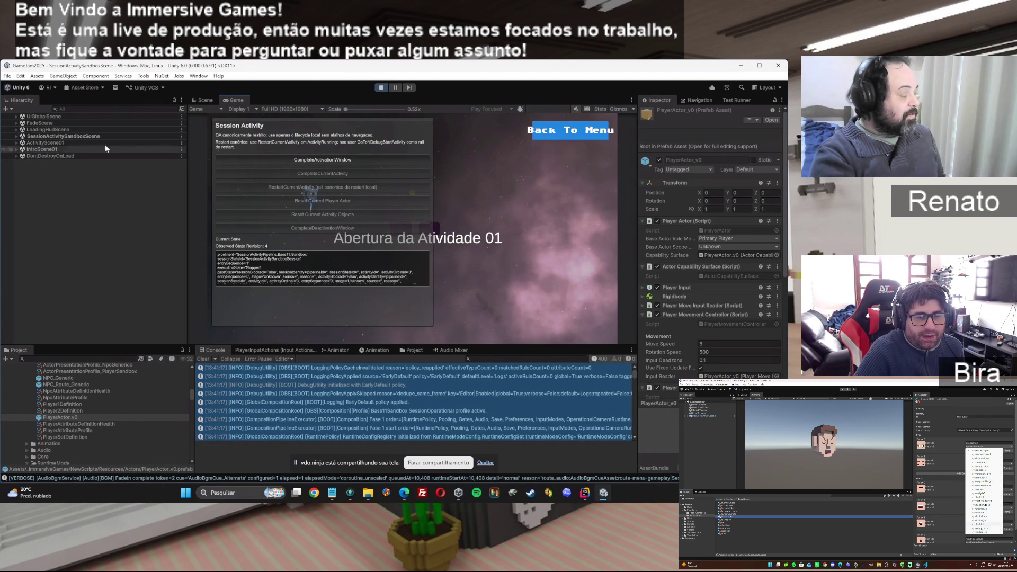
Expand the sandbox, ActivityScene01, IntroScene01 and DontDestroyOnLoad scenes, inspecting Teste QA and Canvas.
{"action": "left_click", "coordinate": [17, 136]}
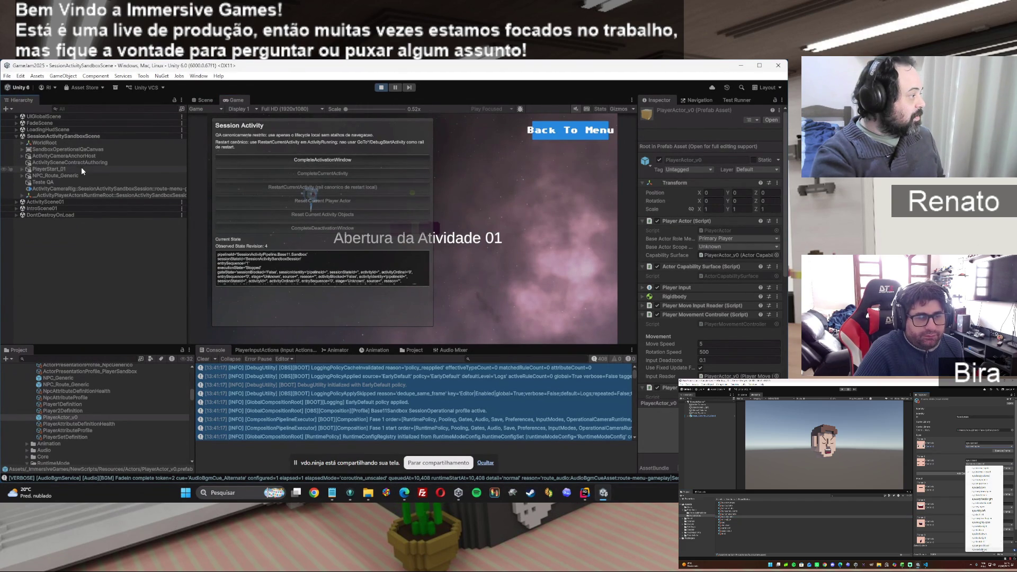
{"action": "left_click", "coordinate": [55, 182]}
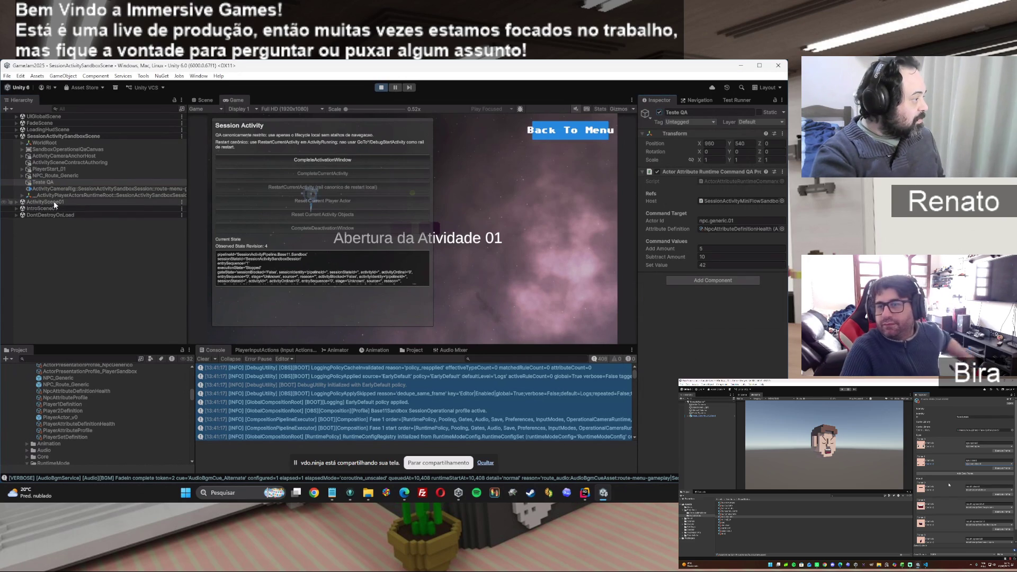
{"action": "left_click", "coordinate": [17, 202]}
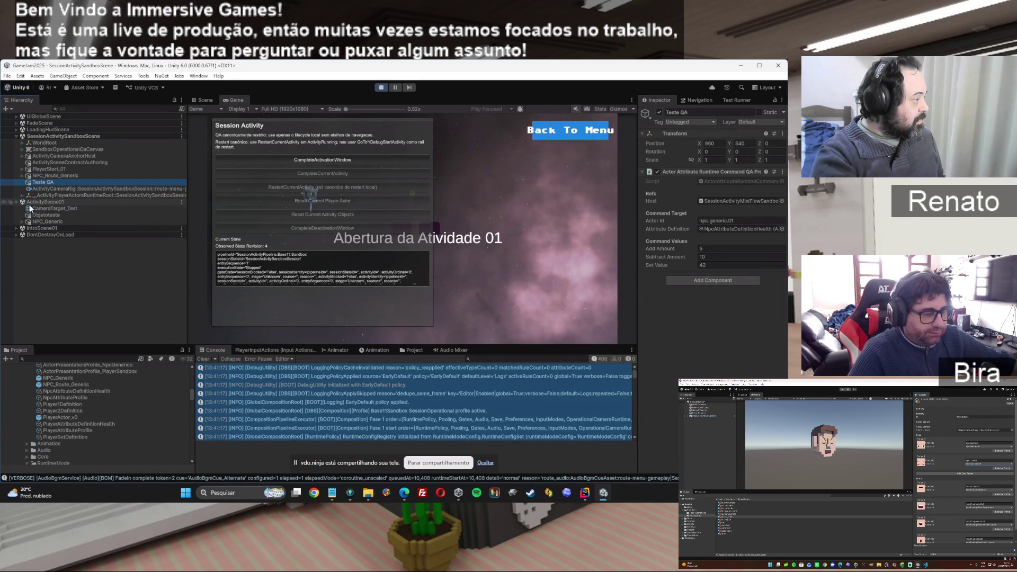
{"action": "left_click", "coordinate": [17, 228]}
{"action": "left_click", "coordinate": [41, 235]}
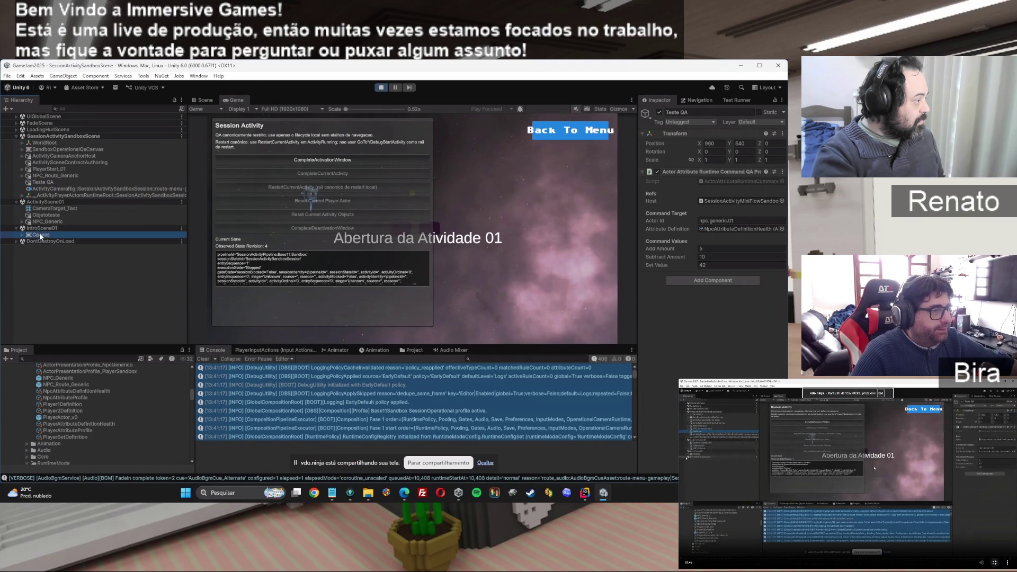
{"action": "left_click", "coordinate": [537, 188]}
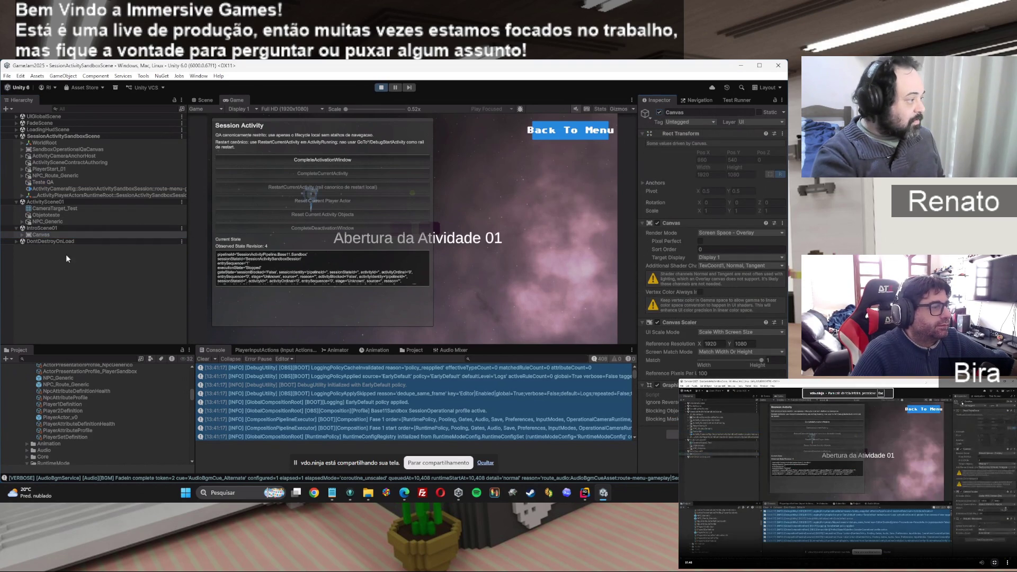
{"action": "left_click", "coordinate": [16, 242]}
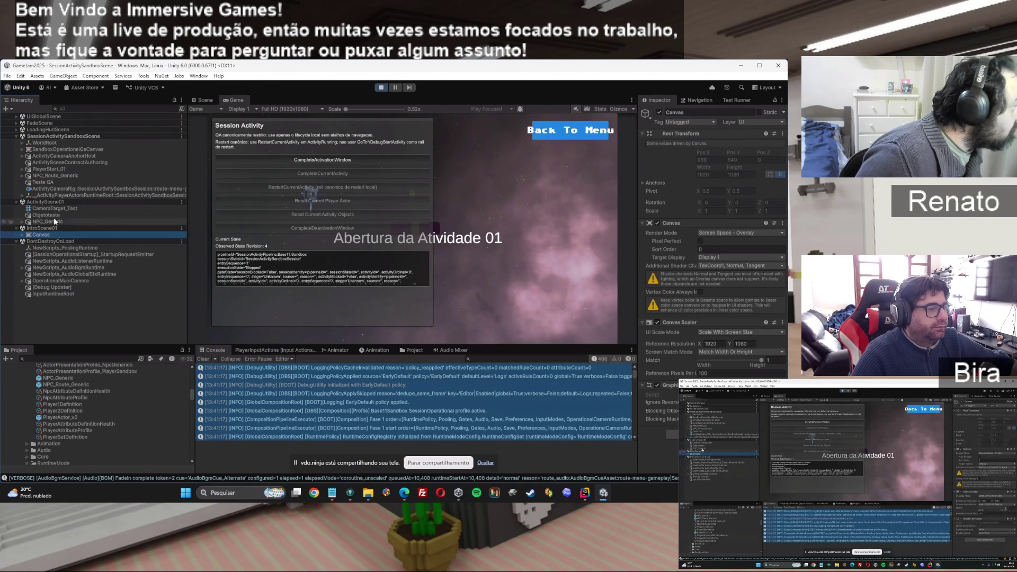
Expand the loading HUD scene, toggle SandboxOperationalQaCanvas off and on, and inspect the camera rig.
{"action": "left_click", "coordinate": [16, 130]}
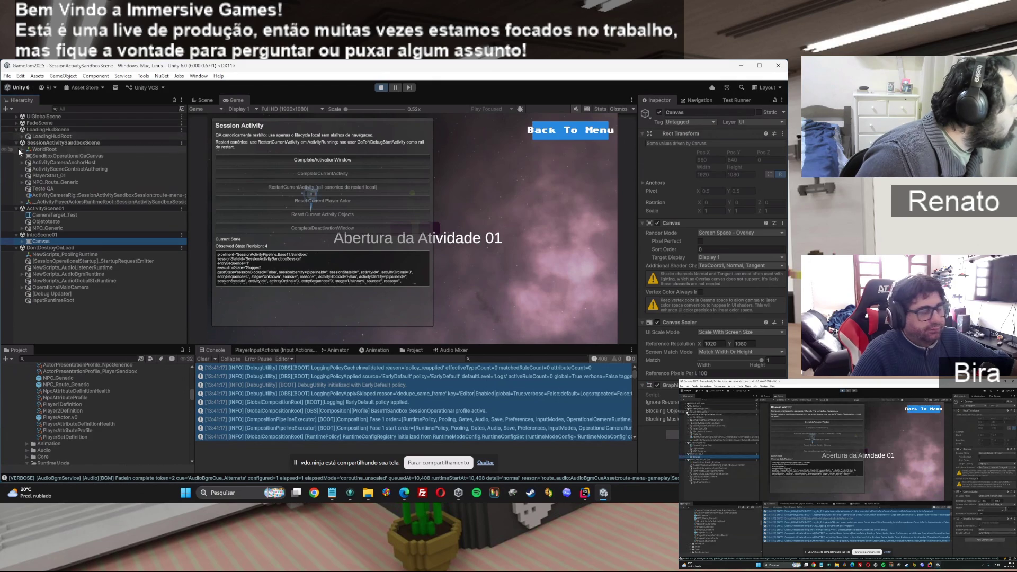
{"action": "left_click", "coordinate": [82, 155]}
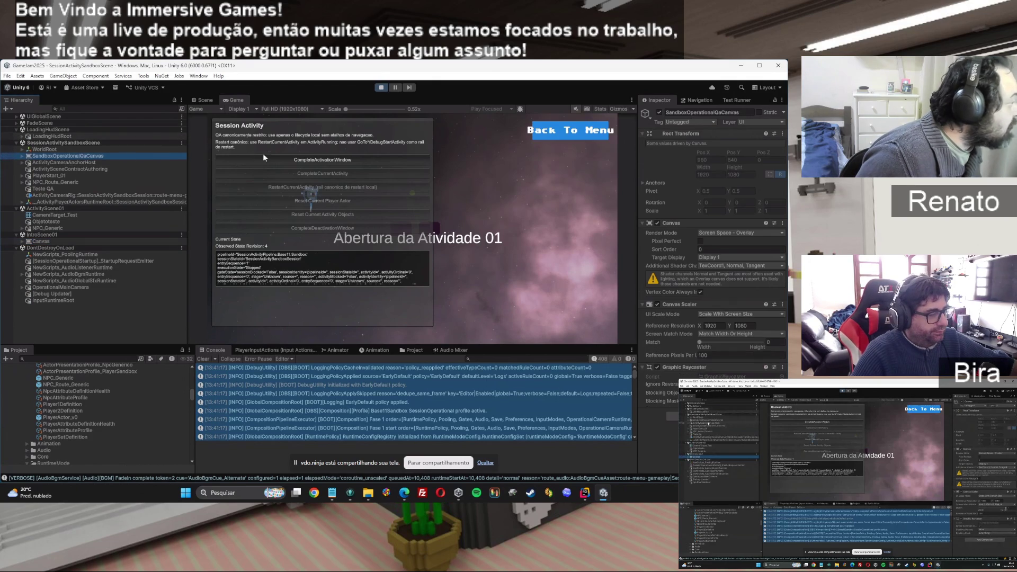
{"action": "left_click", "coordinate": [659, 113]}
{"action": "left_click", "coordinate": [659, 113]}
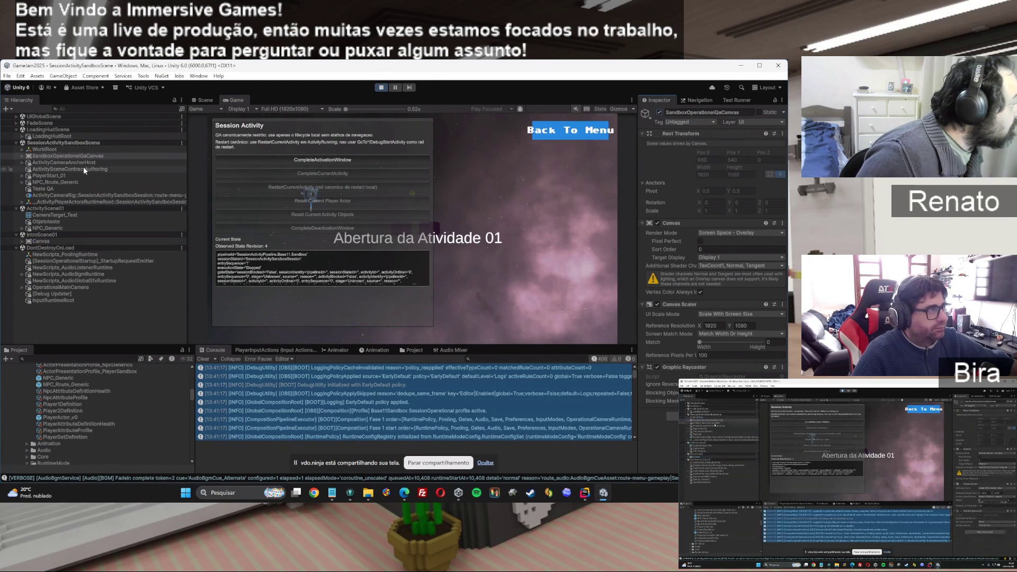
{"action": "left_click", "coordinate": [69, 195]}
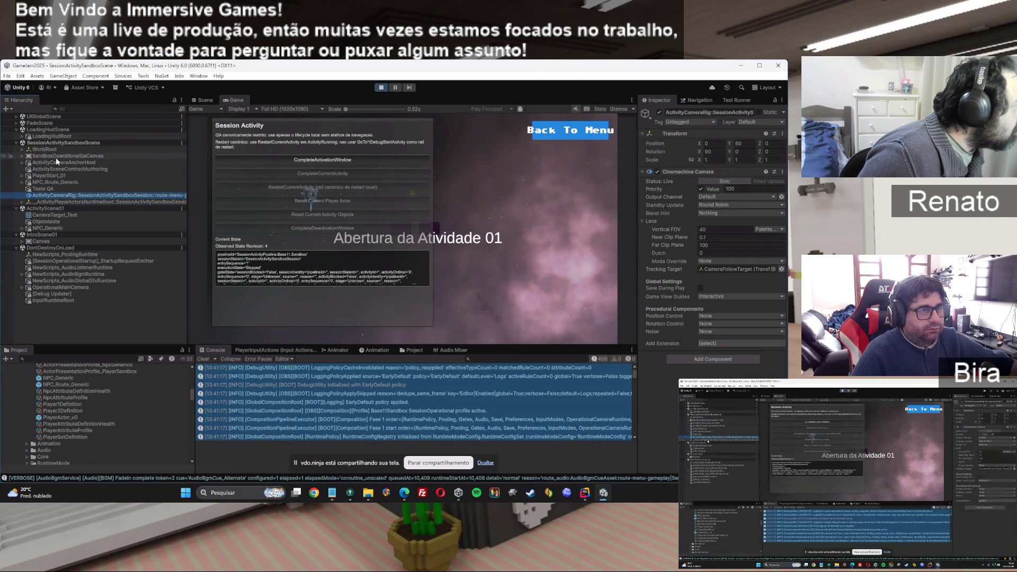
{"action": "left_click", "coordinate": [22, 149]}
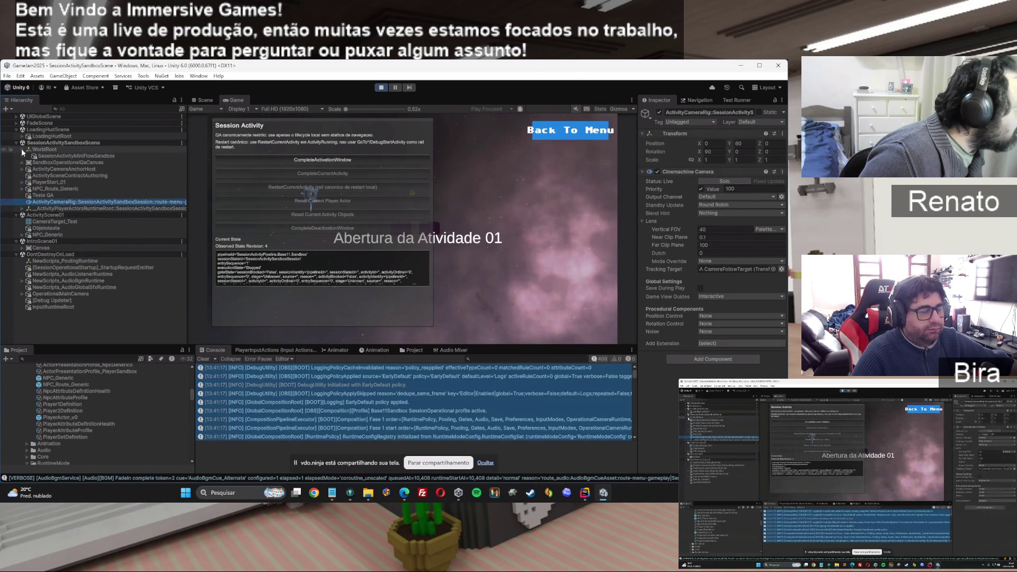
{"action": "left_click", "coordinate": [22, 150]}
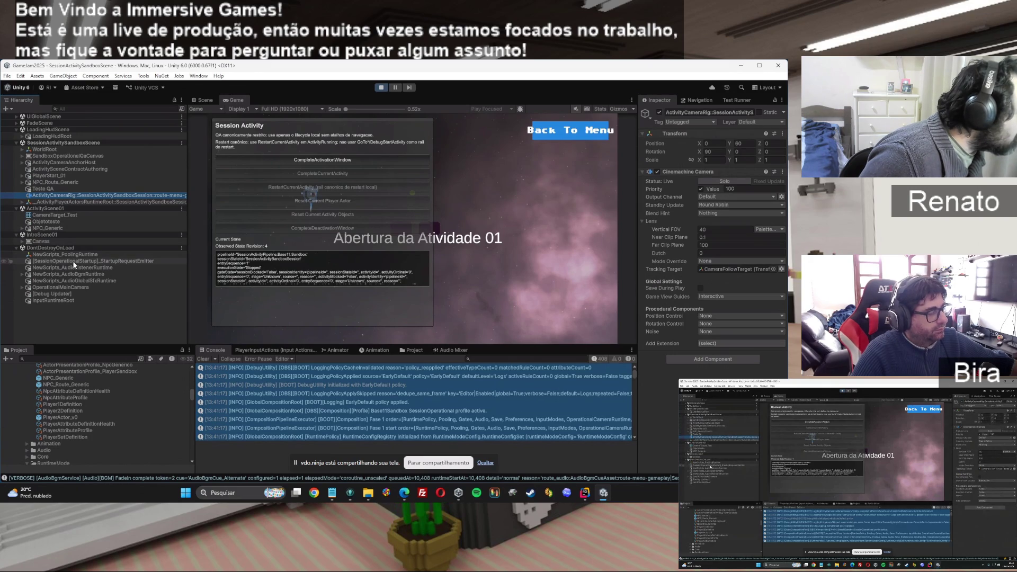
Toggle the Debug Updater off and on, then inspect the main camera, startup emitter and Canvas.
{"action": "left_click", "coordinate": [59, 294]}
{"action": "left_click", "coordinate": [657, 112]}
{"action": "left_click", "coordinate": [657, 111]}
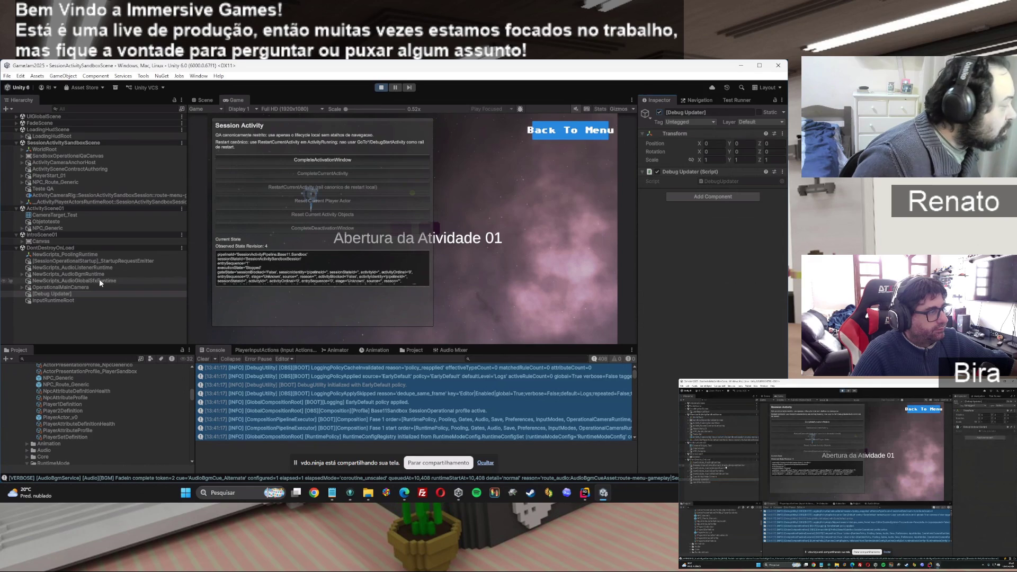
{"action": "left_click", "coordinate": [50, 287]}
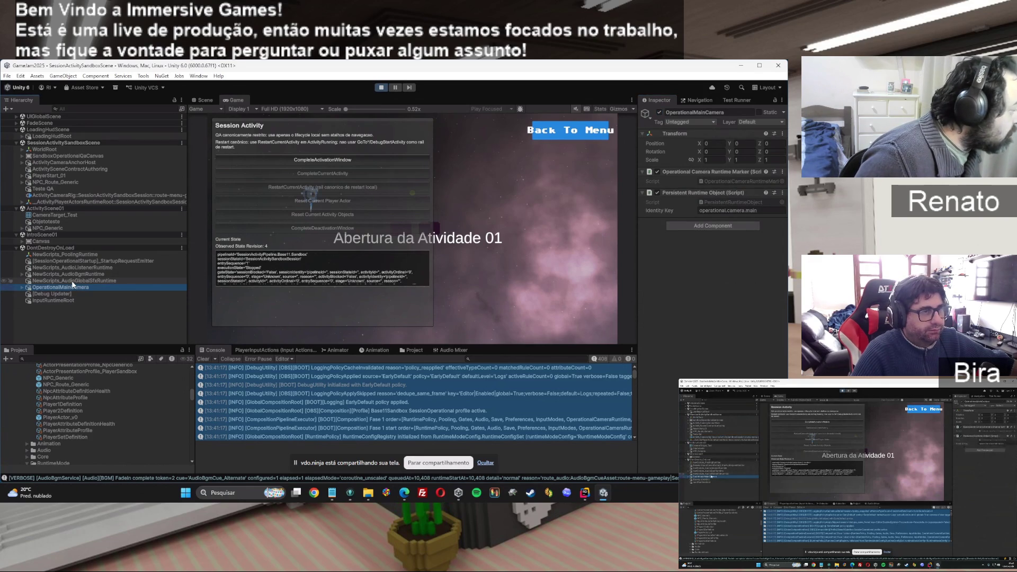
{"action": "left_click", "coordinate": [75, 261]}
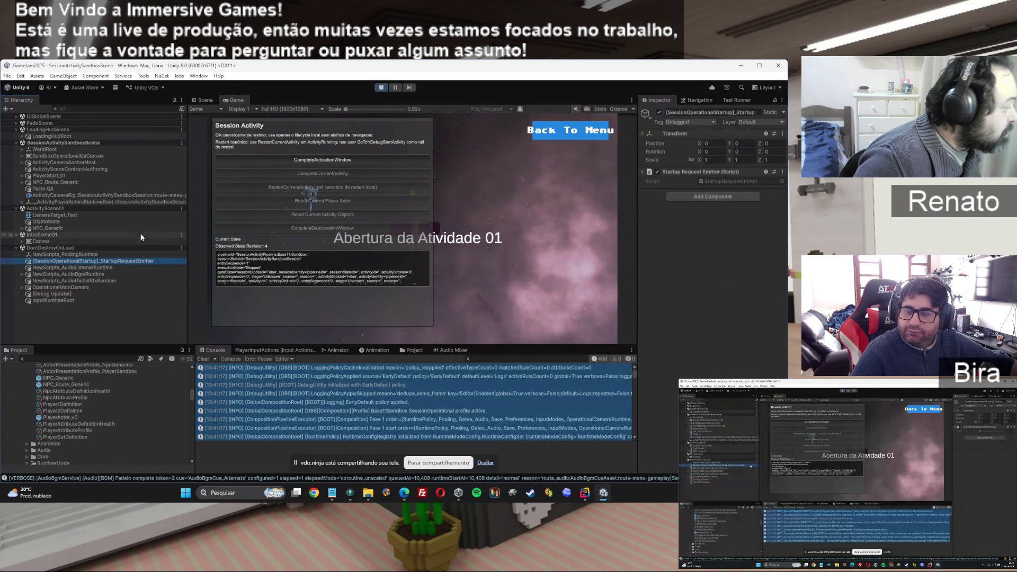
{"action": "left_click", "coordinate": [47, 240]}
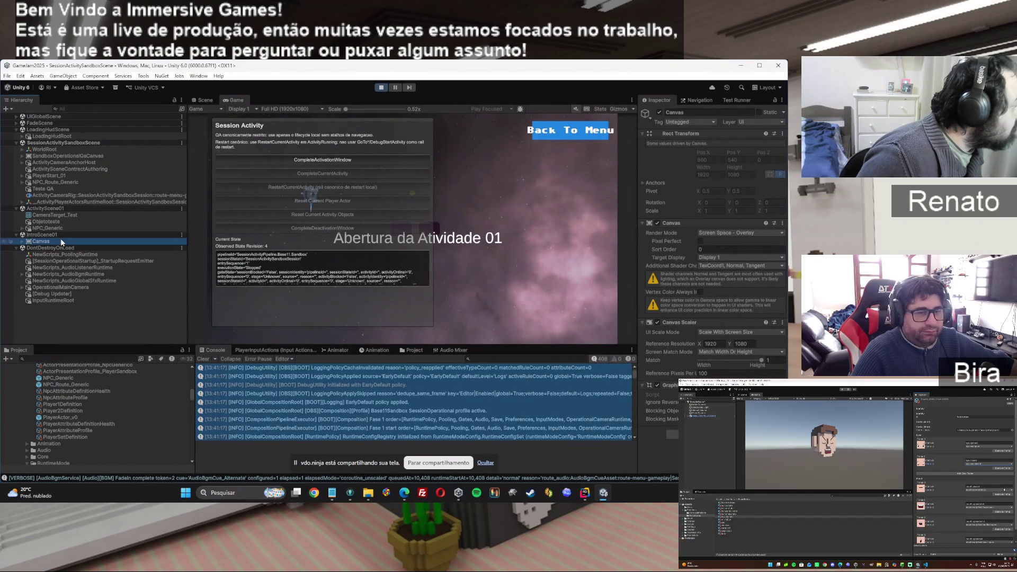
Inspect Objetoteste, then NPC_Generic's Non Player Actor settings under ActivityScene01.
{"action": "left_click", "coordinate": [56, 222]}
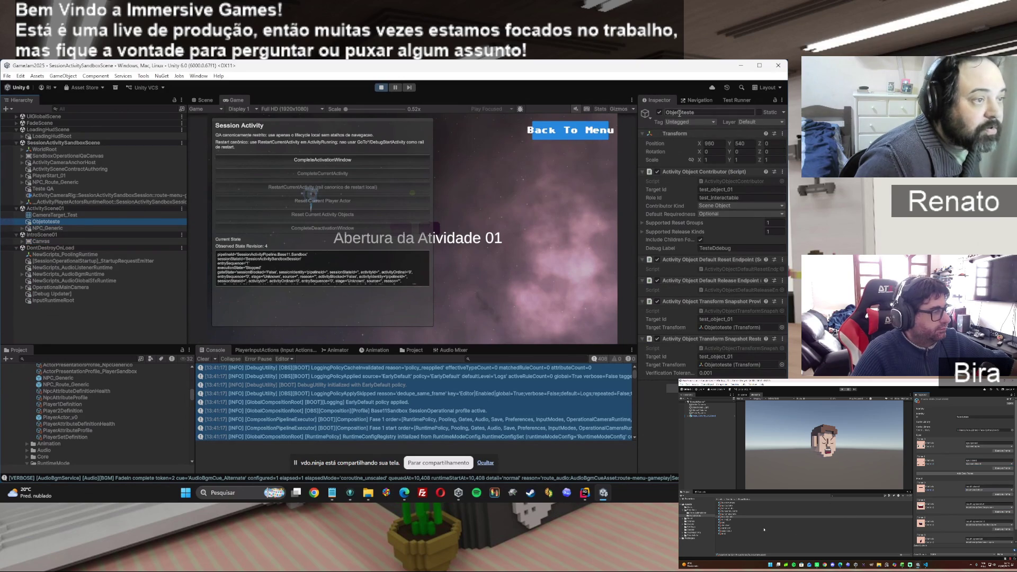
{"action": "left_click", "coordinate": [686, 112]}
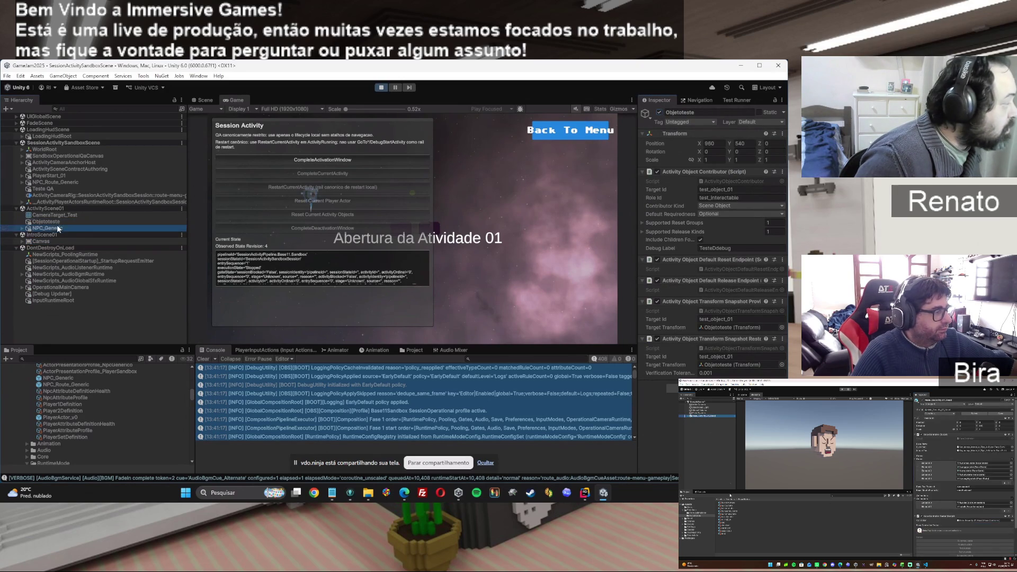
{"action": "left_click", "coordinate": [58, 228]}
{"action": "left_click", "coordinate": [683, 112]}
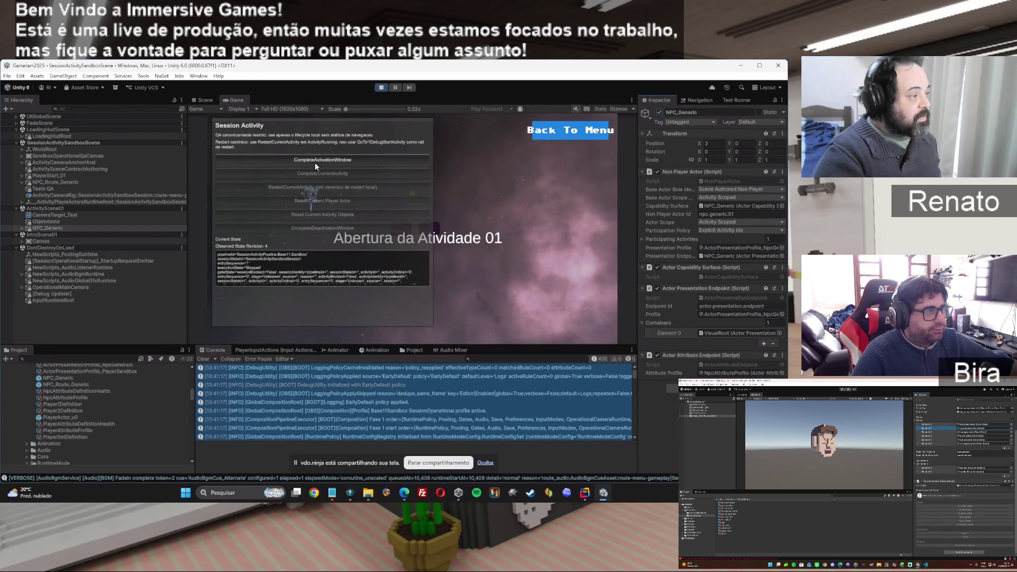
From the QA panel complete activation, restart, deactivate, reactivate, complete and deactivate the activity.
{"action": "left_click", "coordinate": [347, 157]}
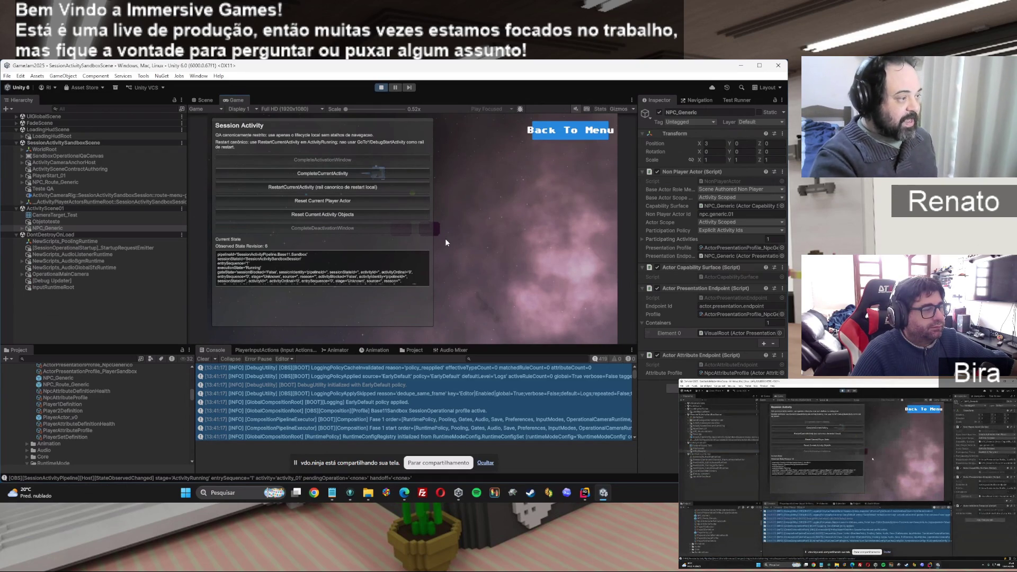
{"action": "left_click", "coordinate": [322, 188]}
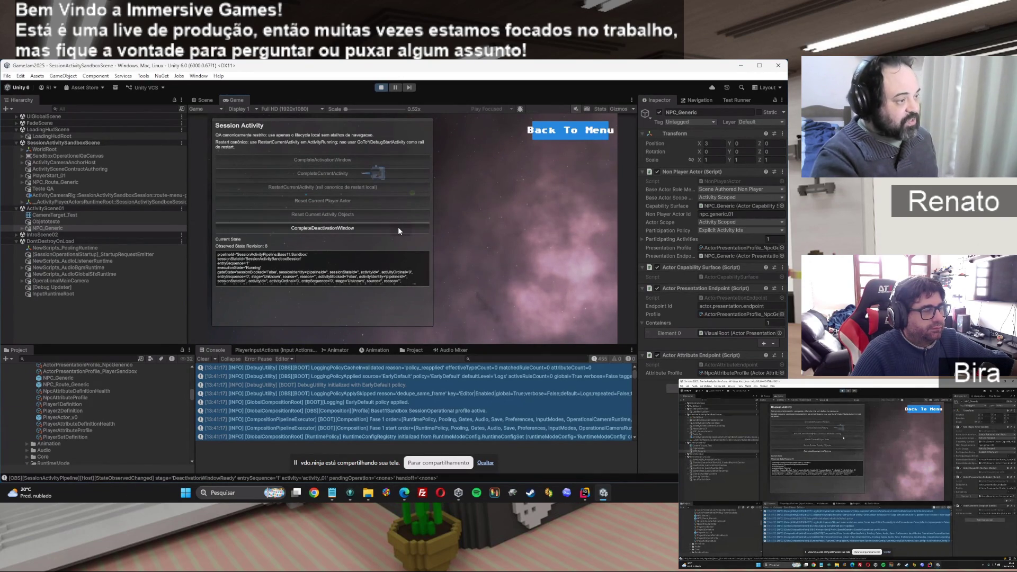
{"action": "left_click", "coordinate": [315, 228]}
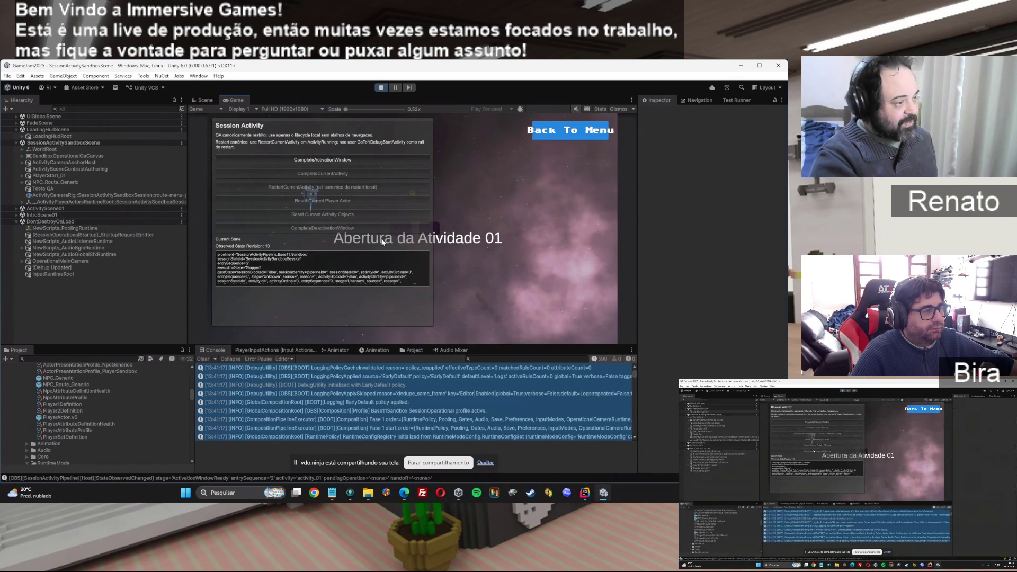
{"action": "left_click", "coordinate": [334, 160]}
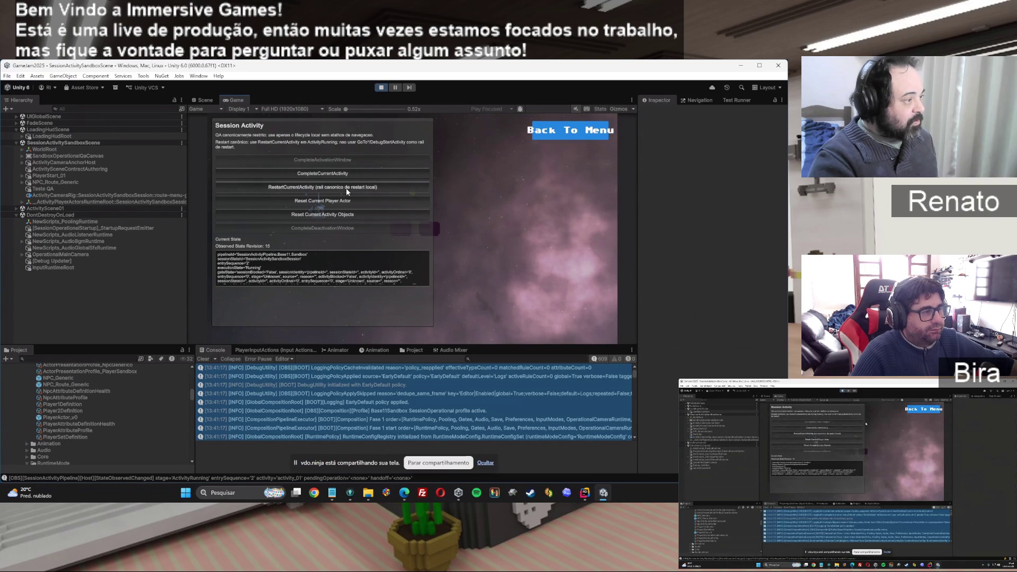
{"action": "left_click", "coordinate": [338, 173]}
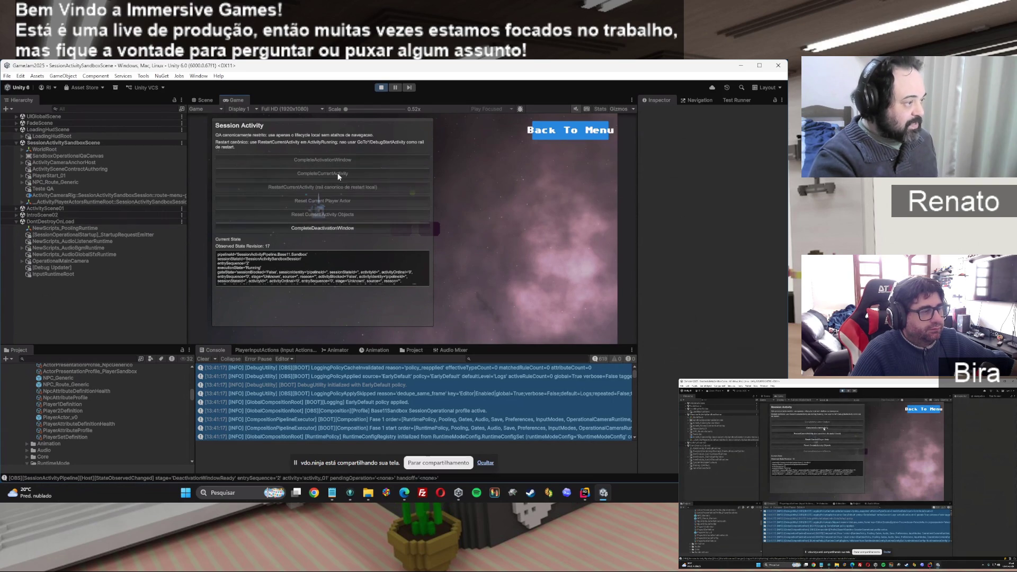
{"action": "left_click", "coordinate": [323, 229]}
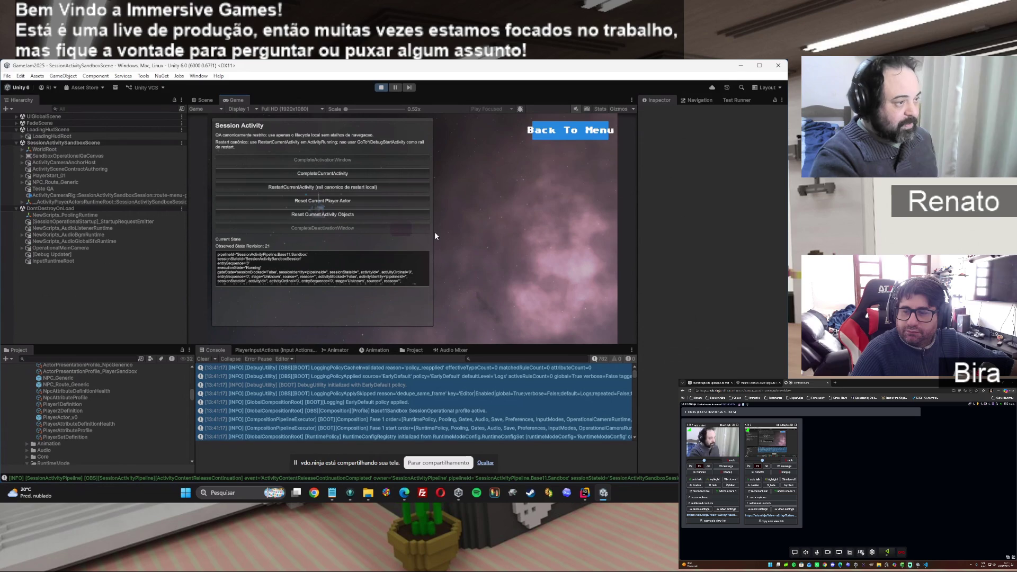
Exit Play mode and open ActivityScene01 from the Project panel's Scenes folder.
{"action": "left_click", "coordinate": [379, 91]}
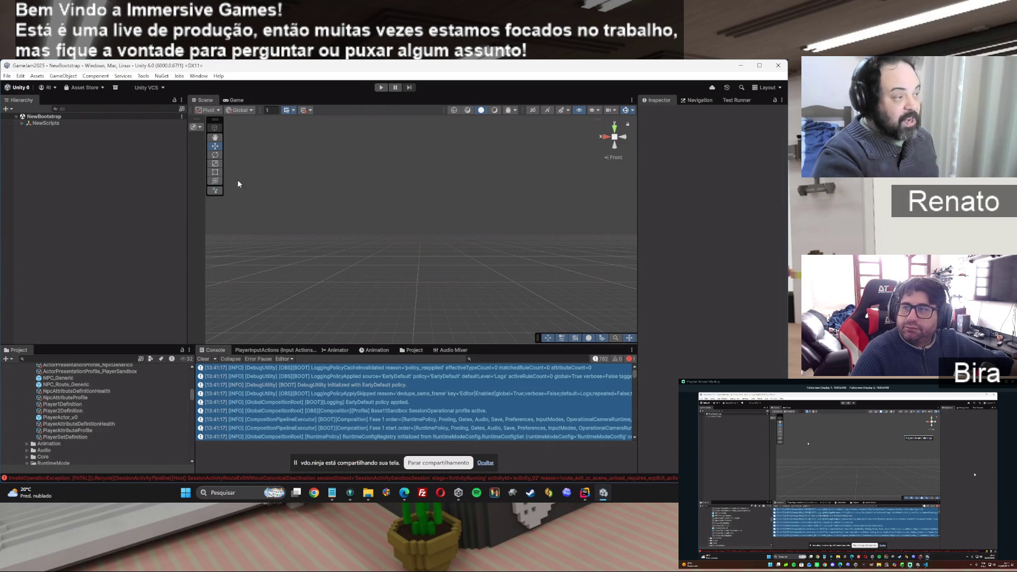
{"action": "scroll", "coordinate": [65, 450], "scroll_direction": "up", "scroll_amount": 5}
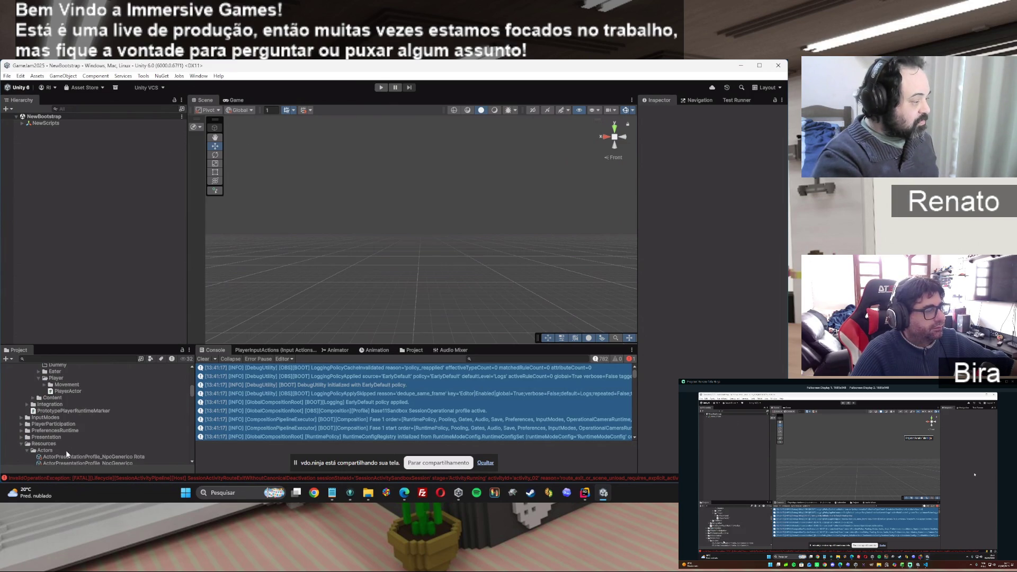
{"action": "scroll", "coordinate": [108, 414], "scroll_direction": "down", "scroll_amount": 10}
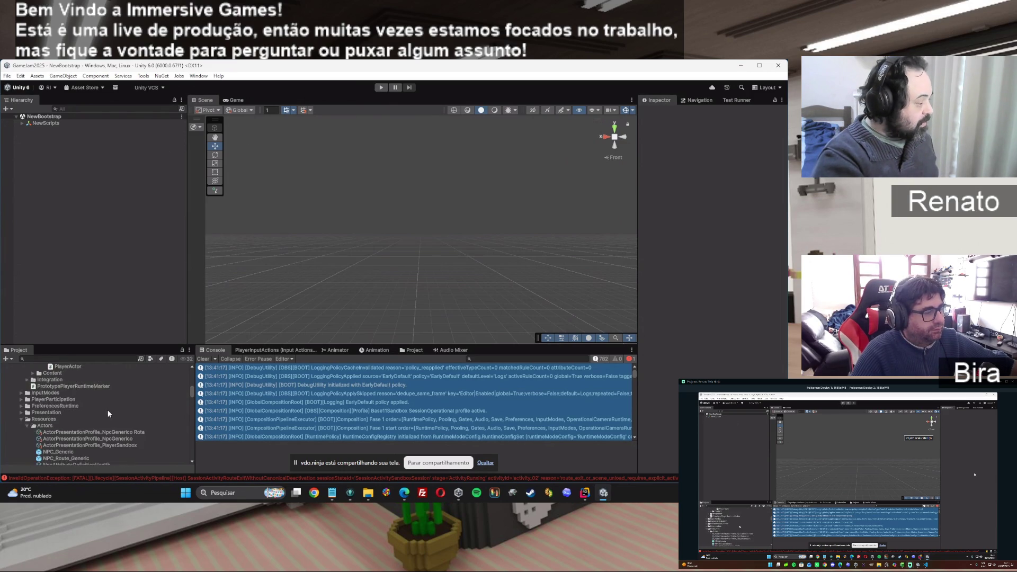
{"action": "scroll", "coordinate": [108, 414], "scroll_direction": "down", "scroll_amount": 10}
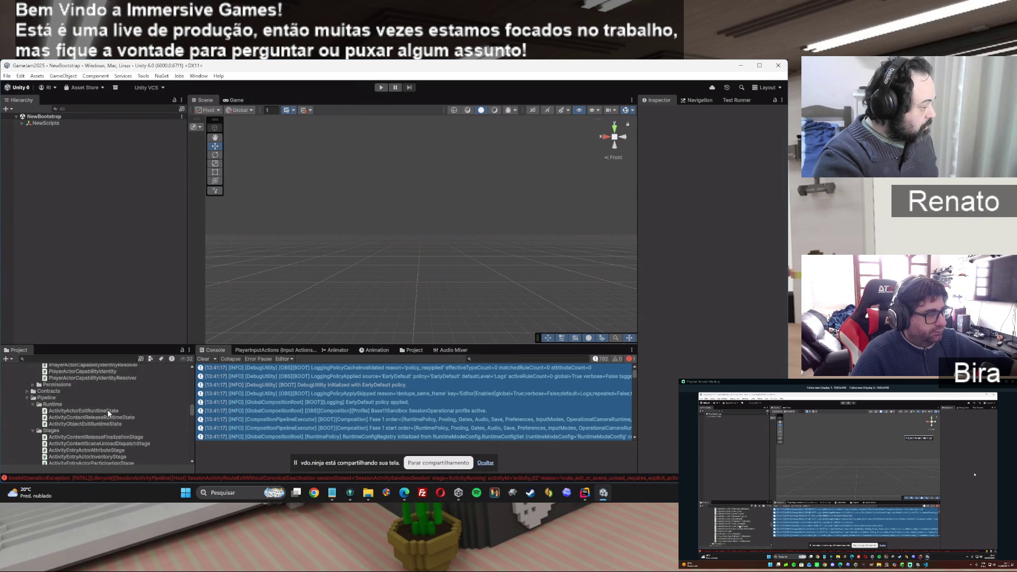
{"action": "scroll", "coordinate": [108, 413], "scroll_direction": "down", "scroll_amount": 10}
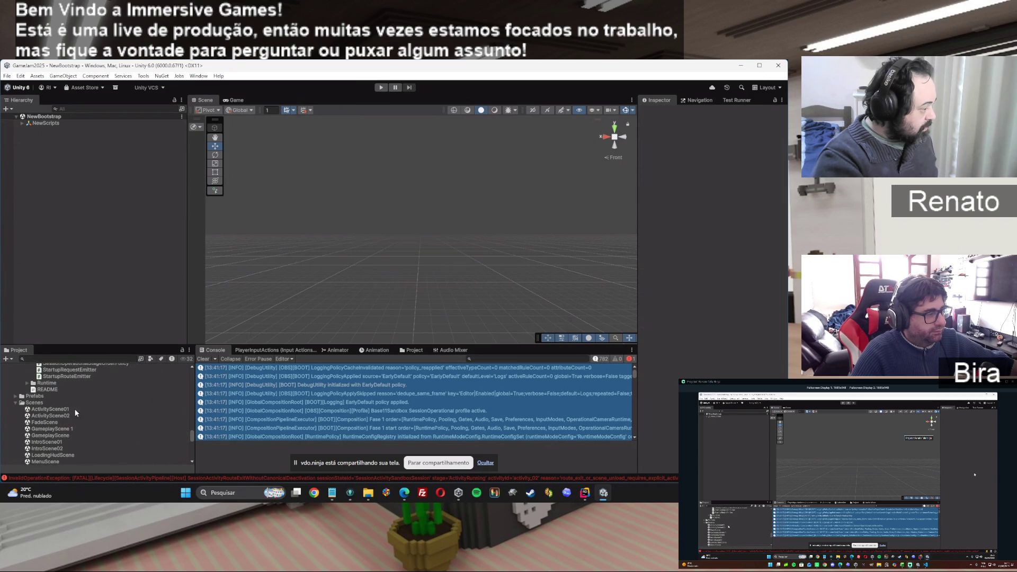
{"action": "double_click", "coordinate": [63, 408]}
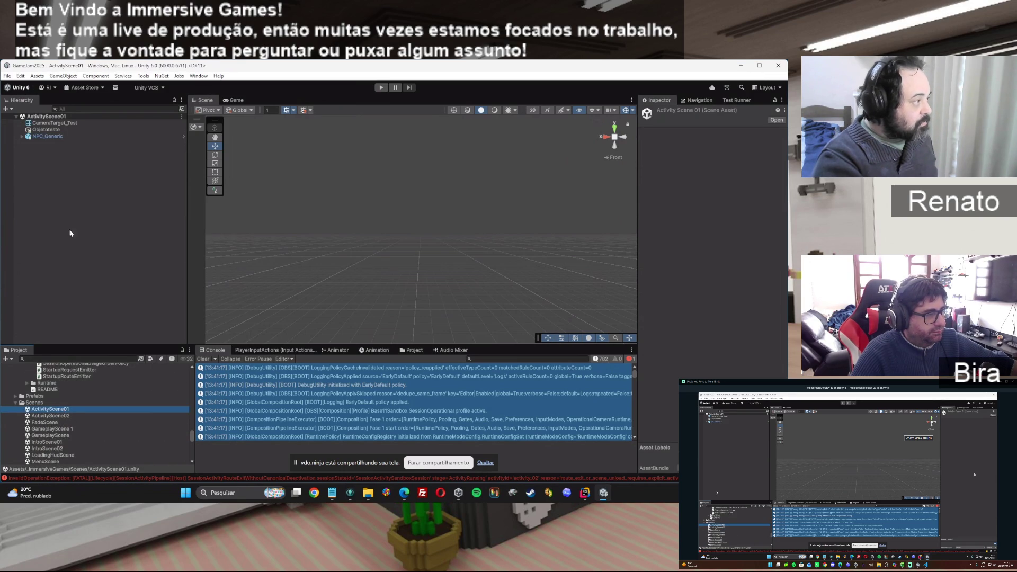
Inspect NPC_Generic and its VisualRoot child's presentation container settings in ActivityScene01.
{"action": "left_click", "coordinate": [49, 136]}
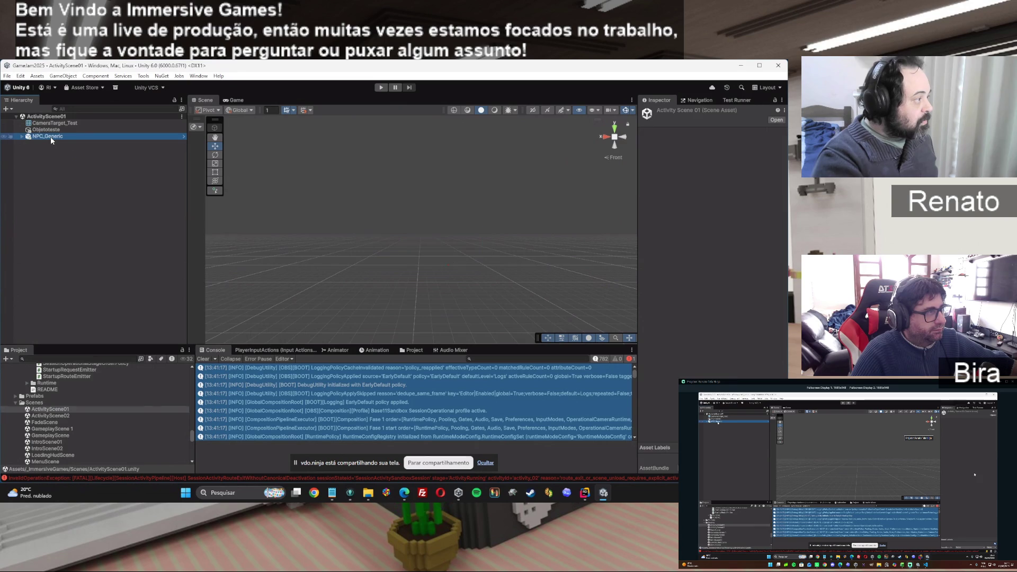
{"action": "left_click", "coordinate": [21, 138]}
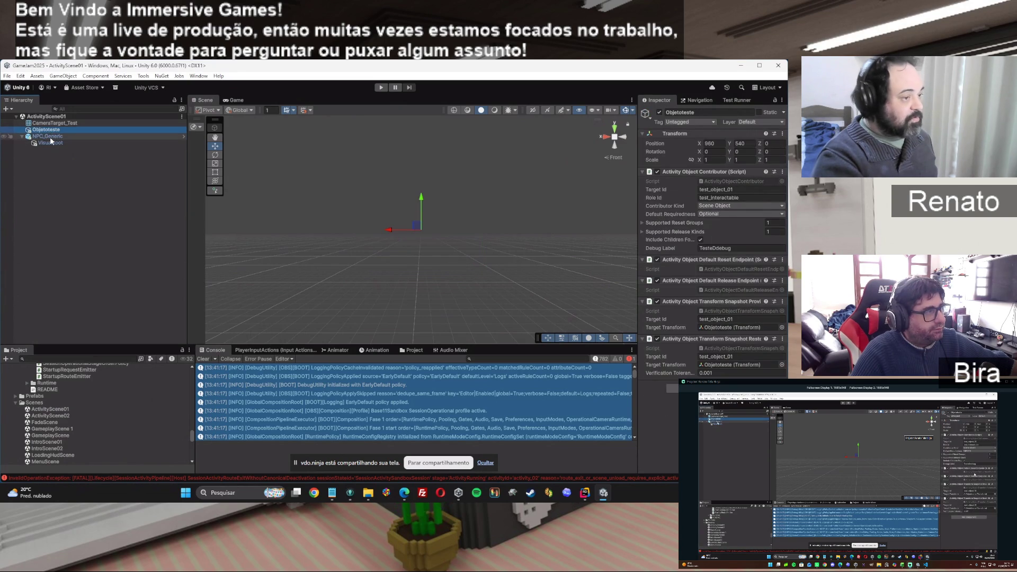
{"action": "left_click", "coordinate": [52, 131]}
{"action": "left_click", "coordinate": [52, 137]}
{"action": "left_click", "coordinate": [50, 142]}
{"action": "left_click", "coordinate": [47, 137]}
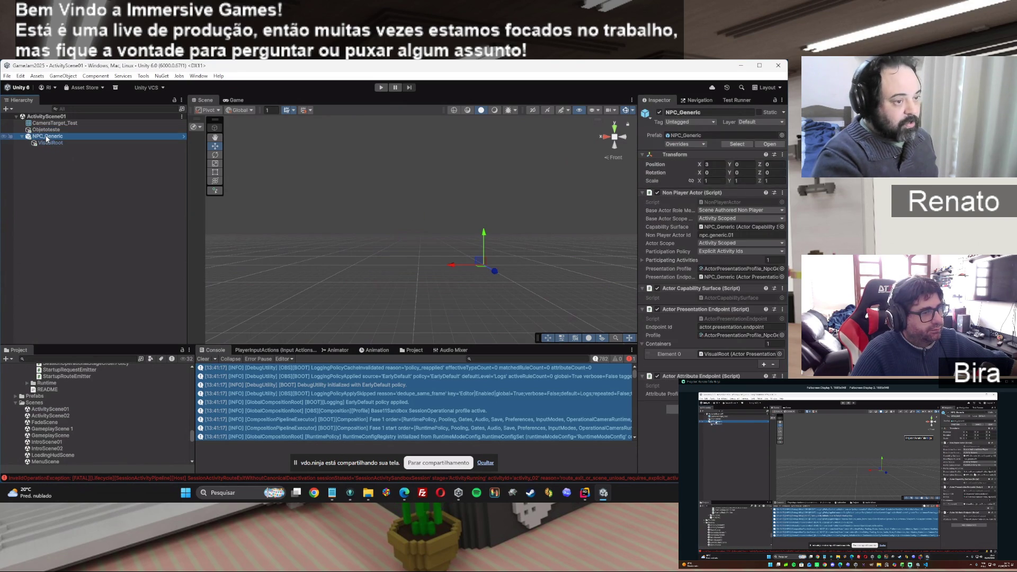
{"action": "left_click", "coordinate": [22, 137]}
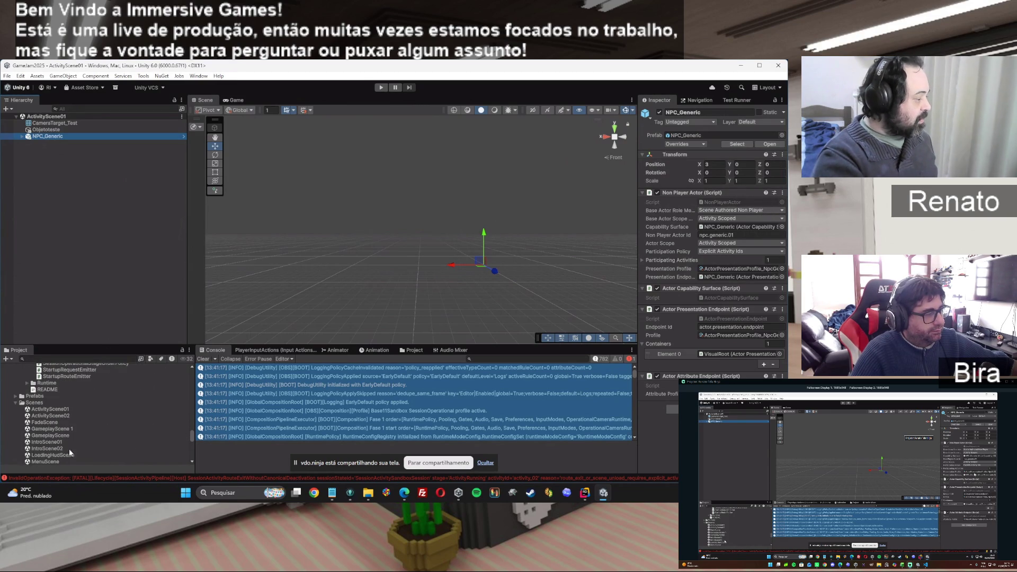
Open SessionActivitySandboxScene from the Project panel.
{"action": "scroll", "coordinate": [69, 449], "scroll_direction": "down", "scroll_amount": 3}
{"action": "left_click", "coordinate": [77, 425]}
{"action": "double_click", "coordinate": [76, 425]}
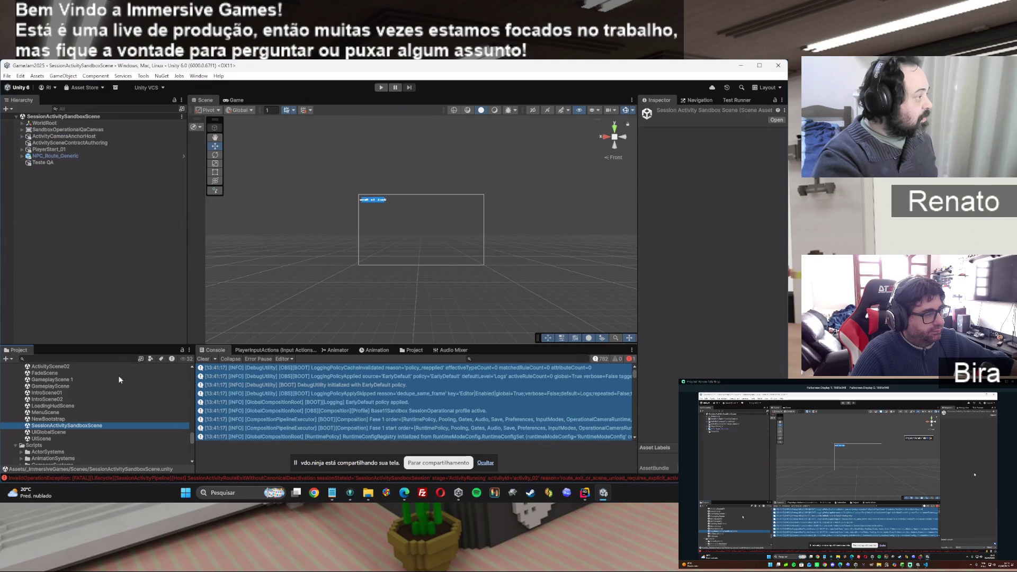
{"action": "left_click", "coordinate": [47, 157]}
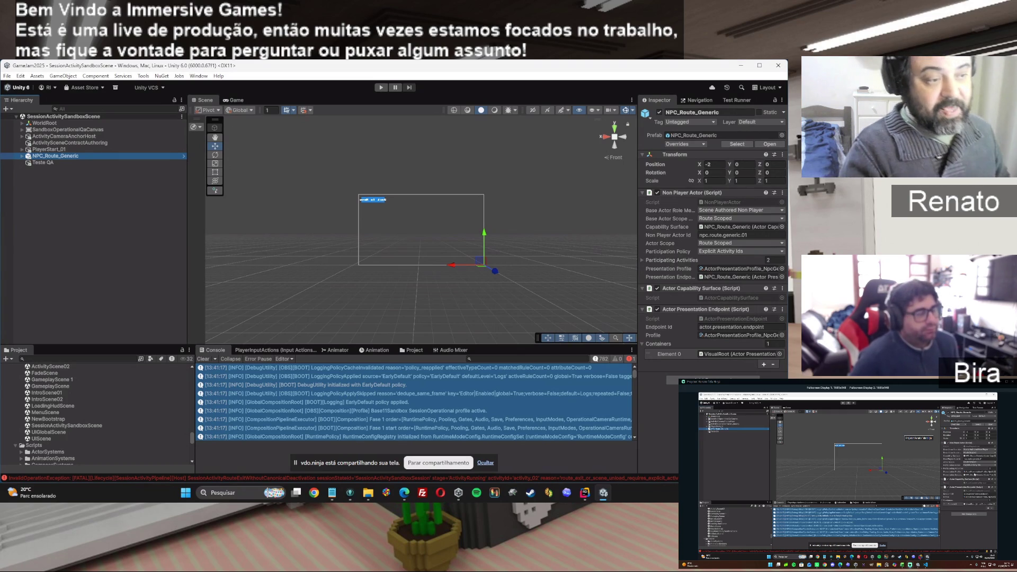
{"action": "left_click", "coordinate": [651, 261]}
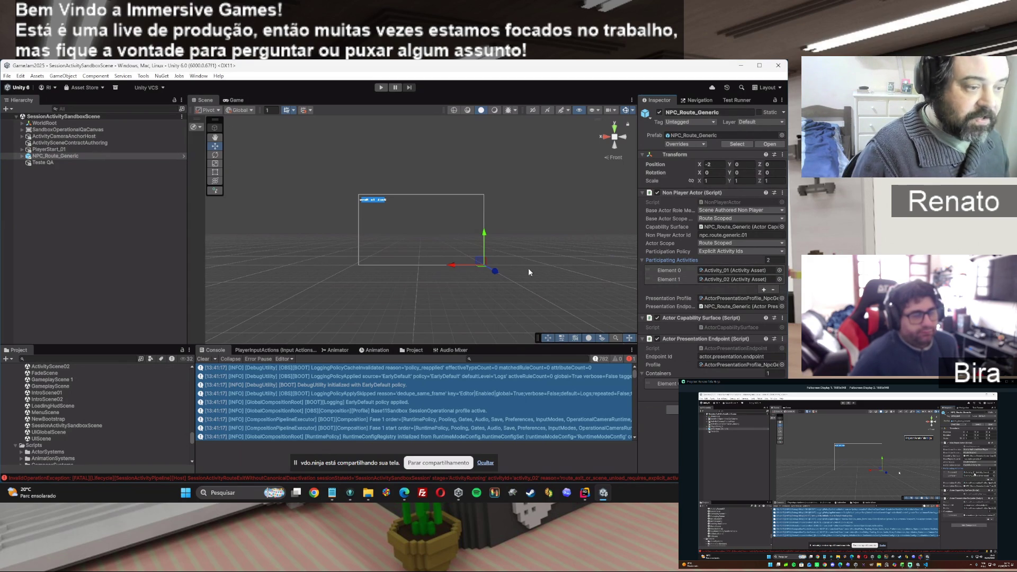
{"action": "left_click", "coordinate": [628, 225]}
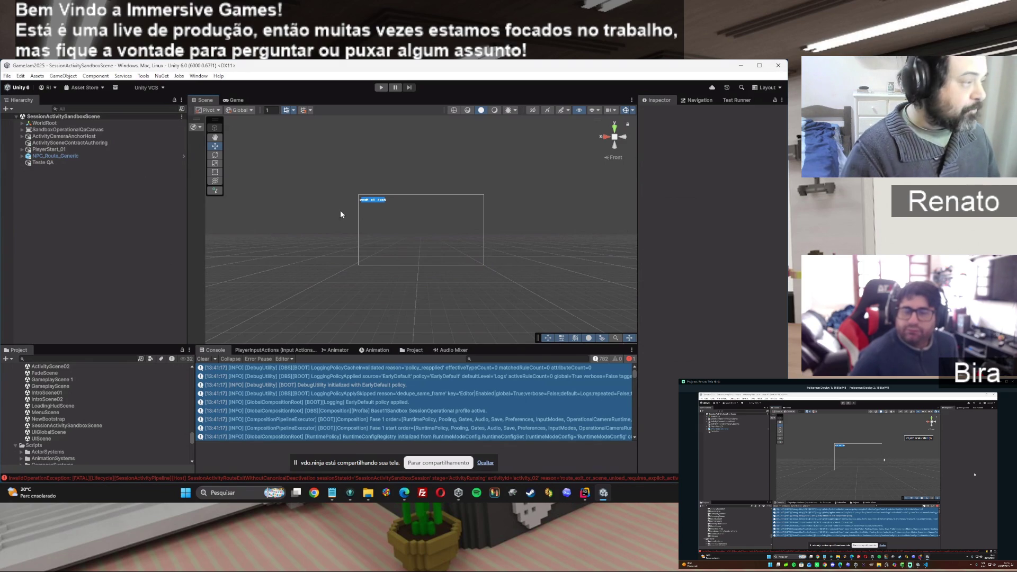
After a trip to the browser, inspect NPC_Route_Generic's participating activities Activity_01 and Activity_02.
{"action": "key", "text": "alt+Tab"}
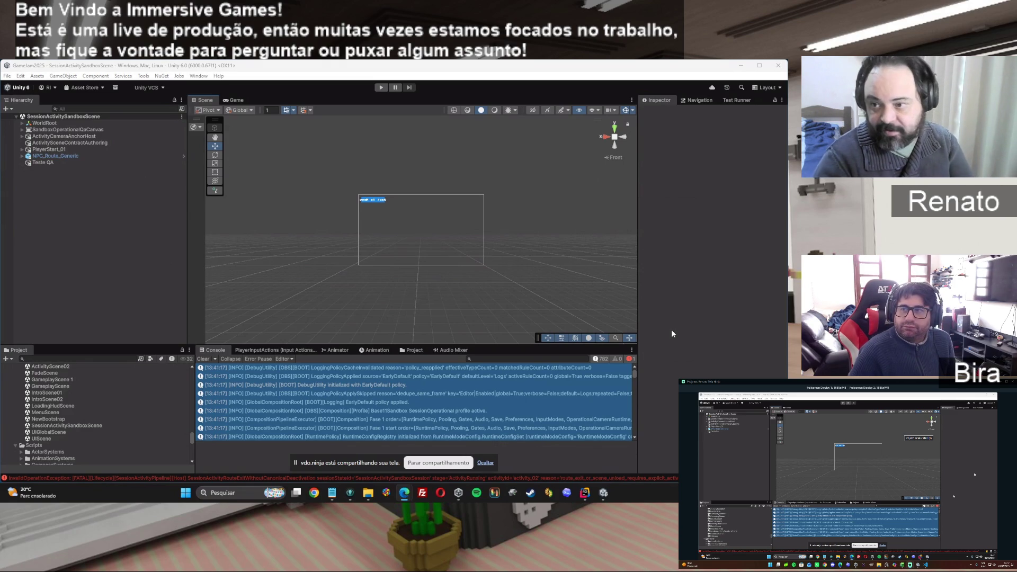
{"action": "left_click", "coordinate": [49, 157]}
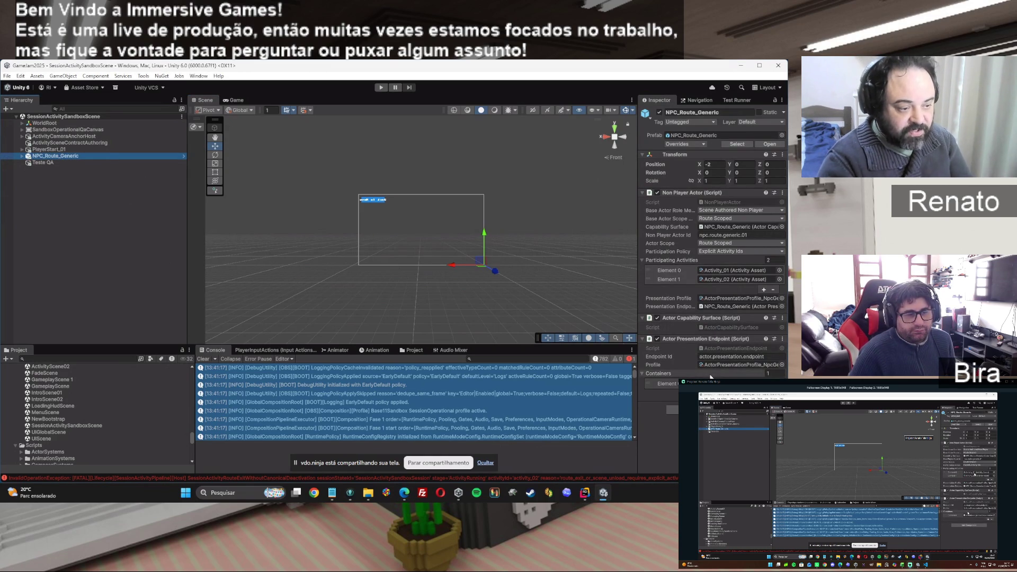
{"action": "left_click", "coordinate": [64, 149]}
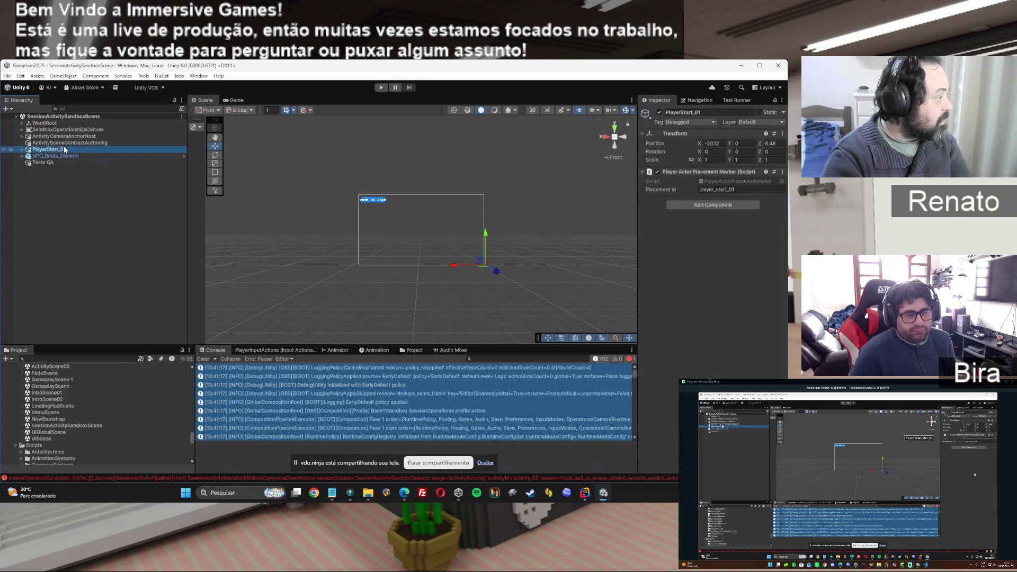
{"action": "left_click", "coordinate": [55, 158]}
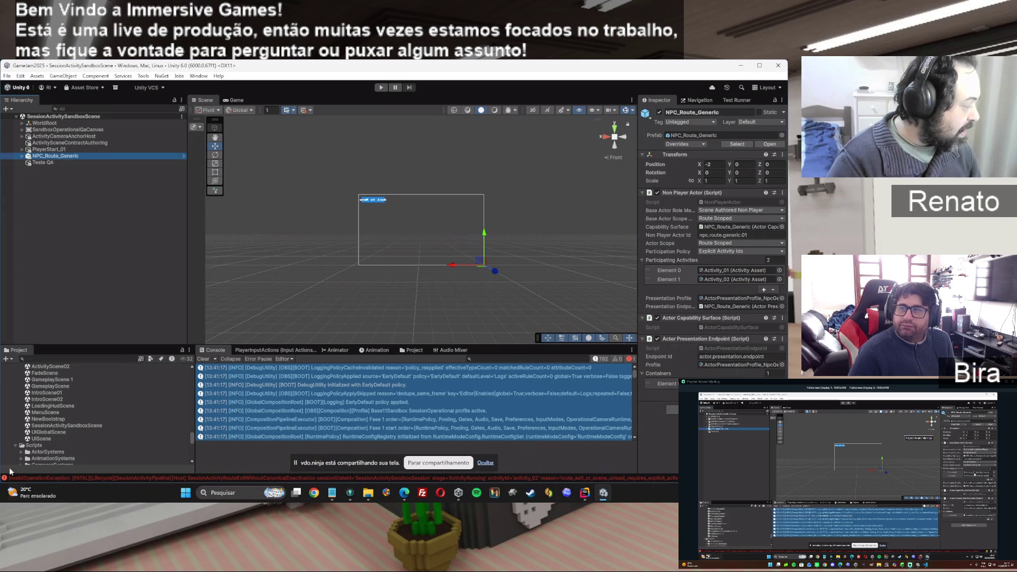
{"action": "scroll", "coordinate": [104, 415], "scroll_direction": "down", "scroll_amount": 10}
{"action": "scroll", "coordinate": [104, 415], "scroll_direction": "up", "scroll_amount": 8}
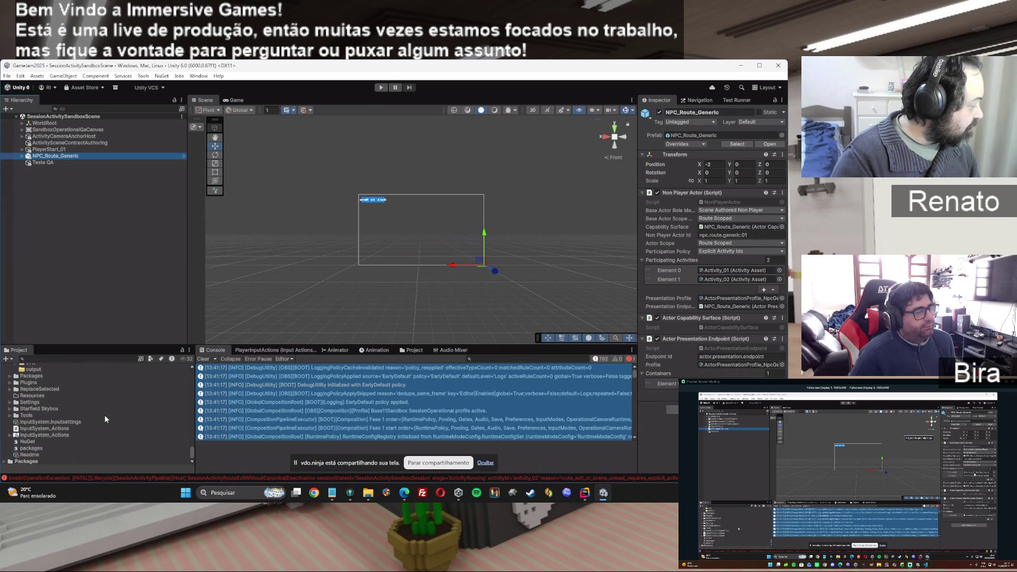
{"action": "scroll", "coordinate": [104, 415], "scroll_direction": "up", "scroll_amount": 10}
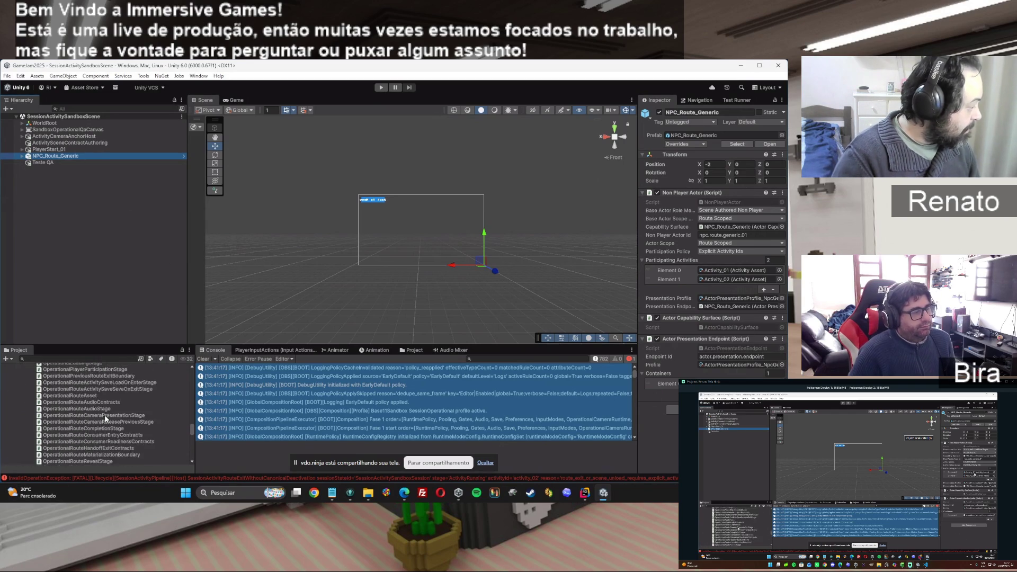
{"action": "scroll", "coordinate": [105, 419], "scroll_direction": "up", "scroll_amount": 10}
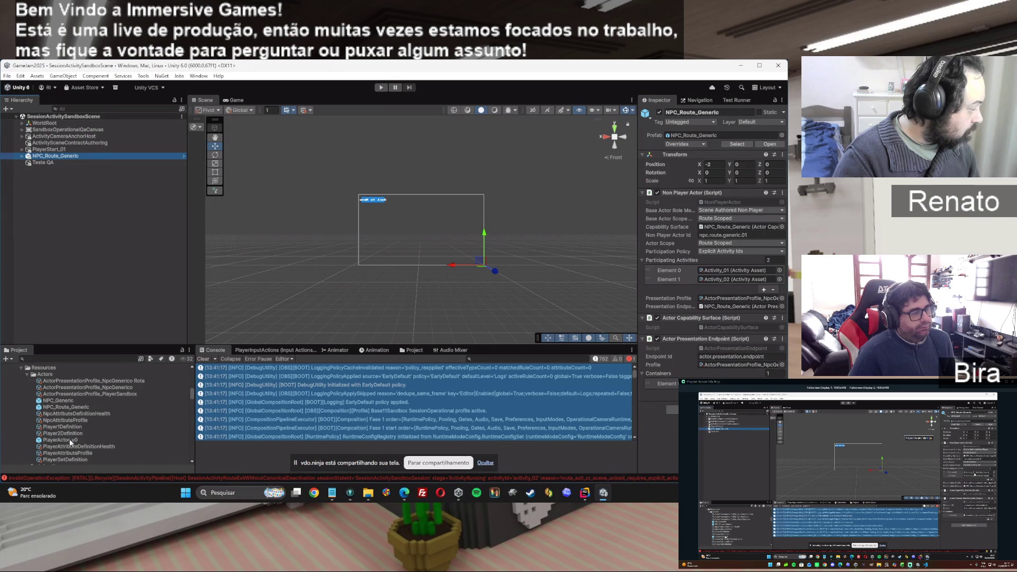
Inspect PlayerActor_v0, keep slot kind Visual Root, and open PlayerActorDefaultResetEndpoint in Rider.
{"action": "left_click", "coordinate": [71, 439]}
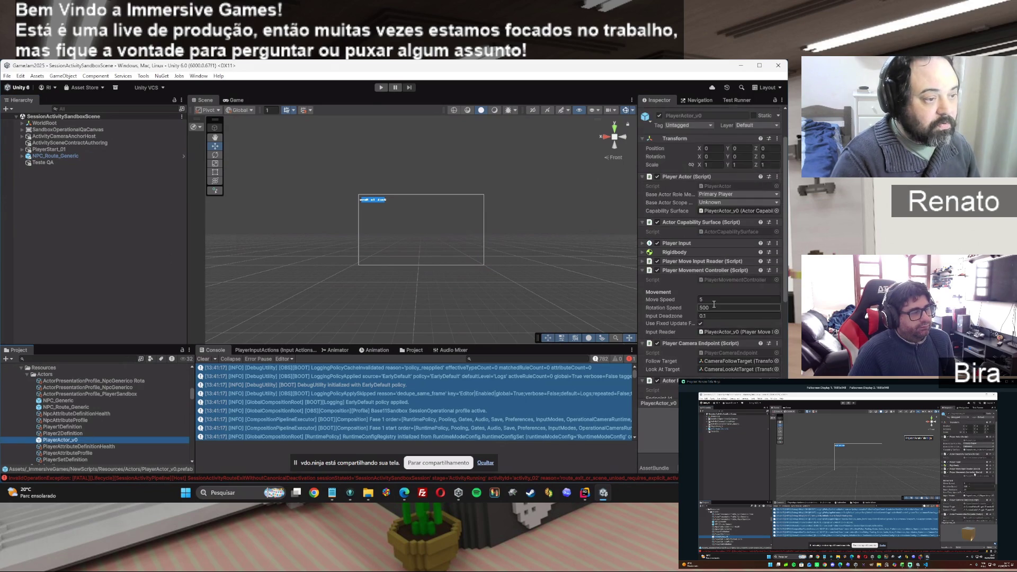
{"action": "scroll", "coordinate": [680, 241], "scroll_direction": "down", "scroll_amount": 3}
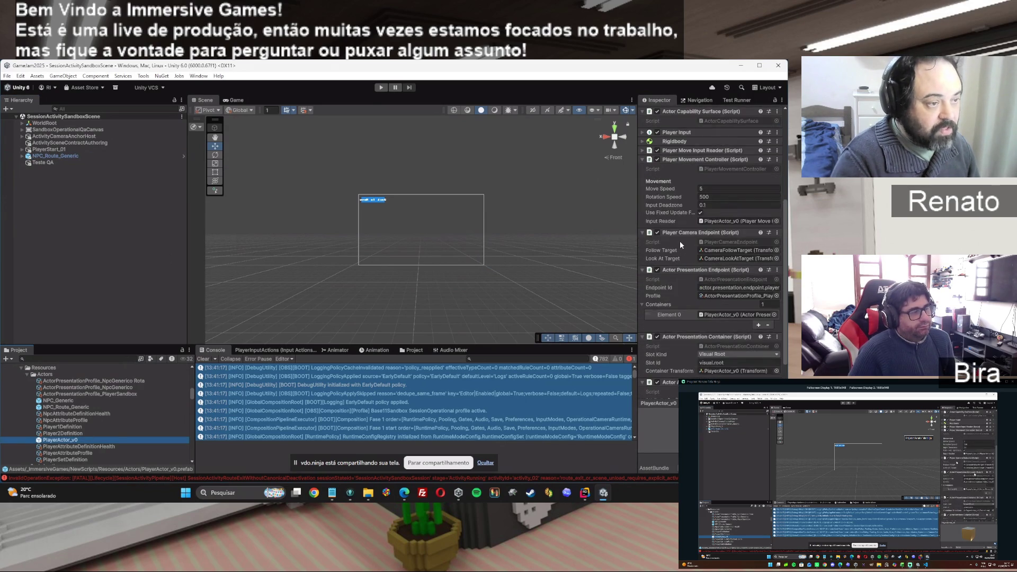
{"action": "scroll", "coordinate": [680, 244], "scroll_direction": "down", "scroll_amount": 1}
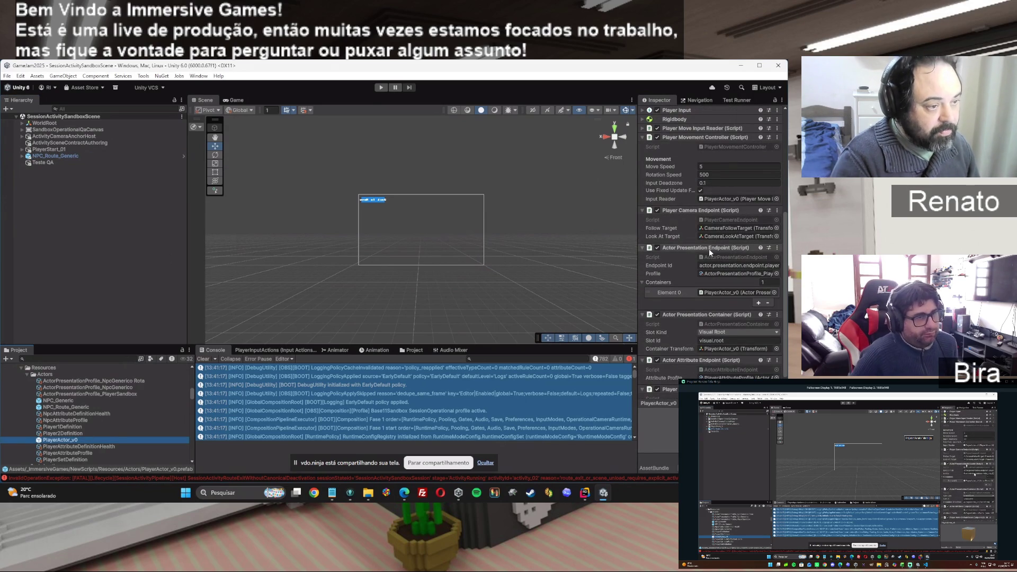
{"action": "scroll", "coordinate": [688, 303], "scroll_direction": "down", "scroll_amount": 1}
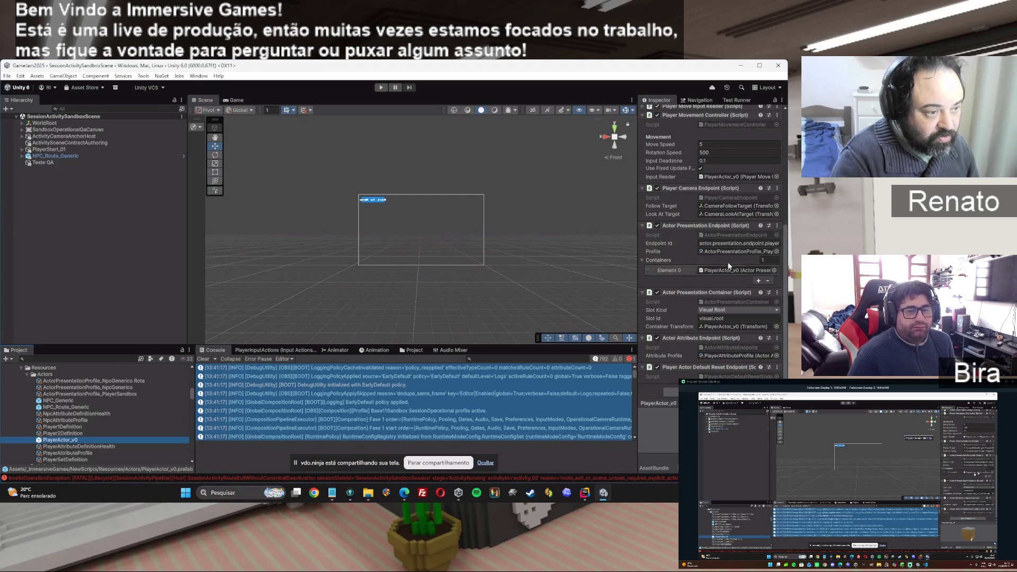
{"action": "left_click", "coordinate": [724, 311]}
{"action": "left_click", "coordinate": [713, 317]}
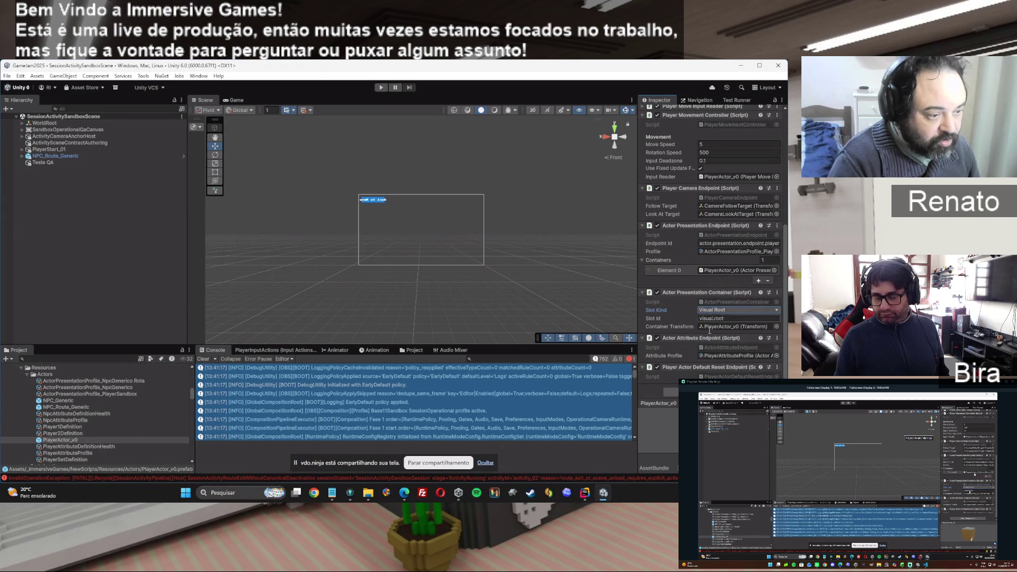
{"action": "scroll", "coordinate": [706, 336], "scroll_direction": "down", "scroll_amount": 1}
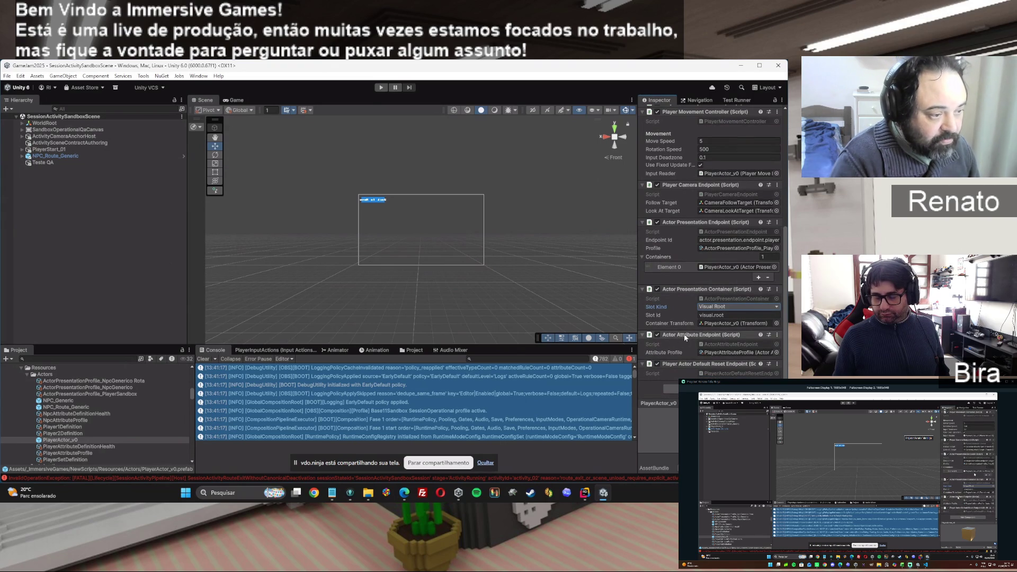
{"action": "double_click", "coordinate": [729, 371]}
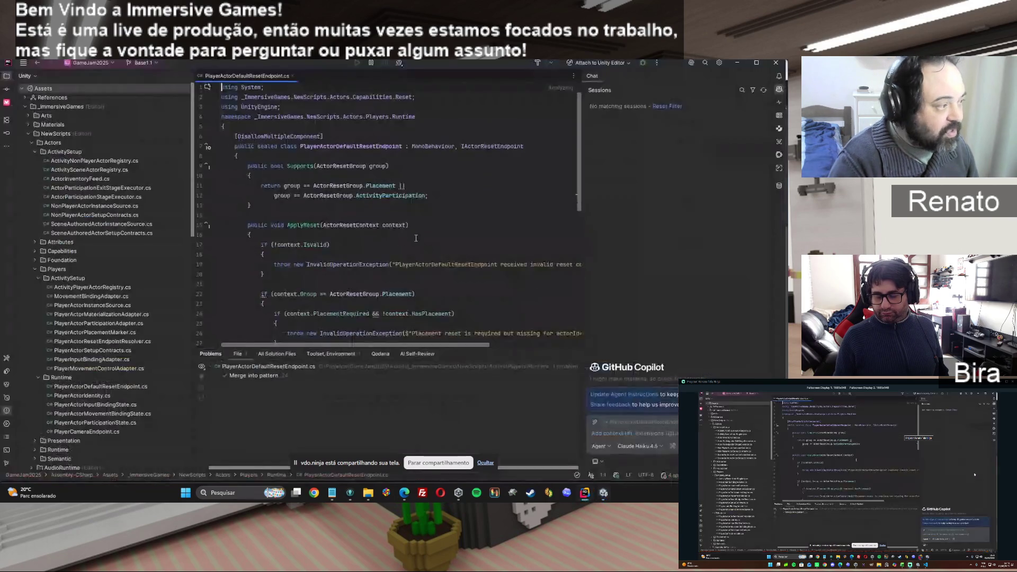
Read through ApplyReset's placement code, then close PlayerActorDefaultResetEndpoint.cs and go back to Unity.
{"action": "scroll", "coordinate": [415, 237], "scroll_direction": "down", "scroll_amount": 10}
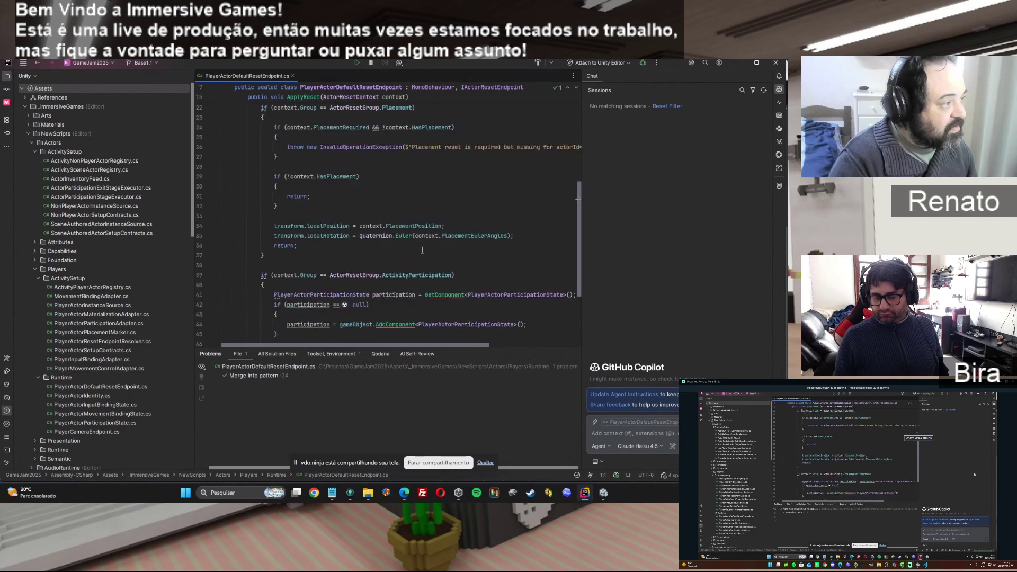
{"action": "scroll", "coordinate": [422, 250], "scroll_direction": "up", "scroll_amount": 6}
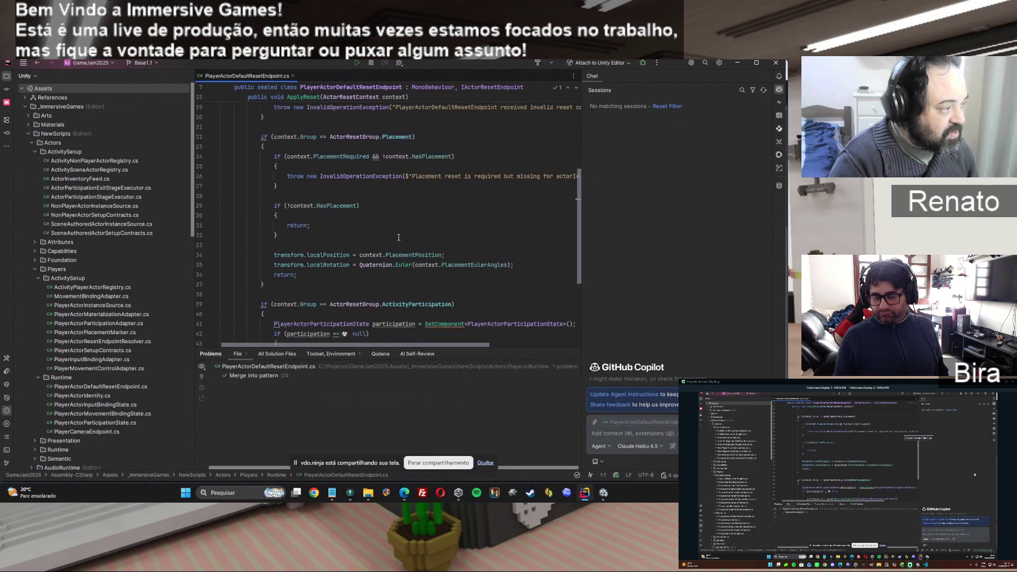
{"action": "scroll", "coordinate": [347, 264], "scroll_direction": "down", "scroll_amount": 3}
{"action": "left_click_drag", "start_coordinate": [231, 198], "coordinate": [523, 208]}
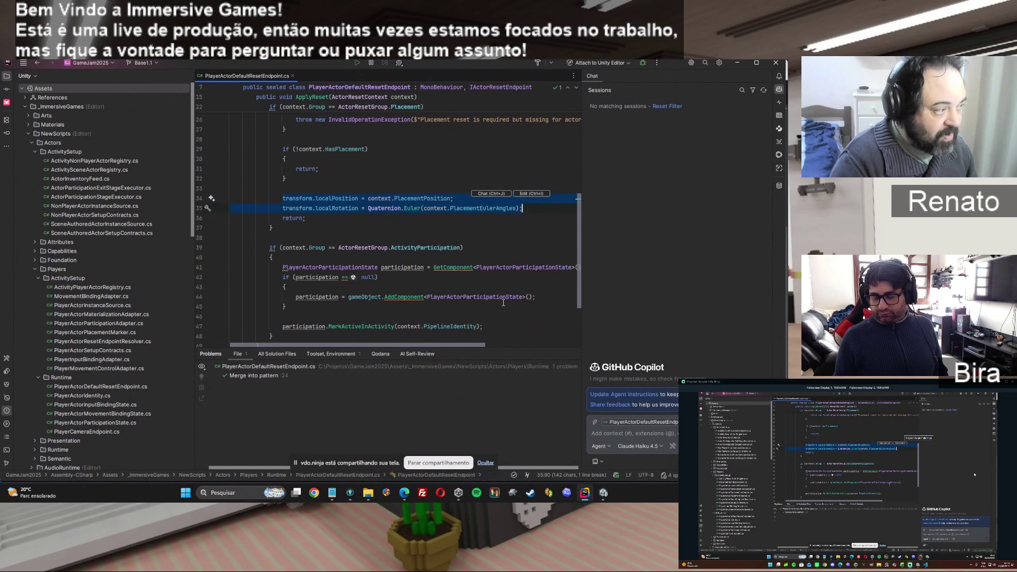
{"action": "scroll", "coordinate": [503, 303], "scroll_direction": "up", "scroll_amount": 7}
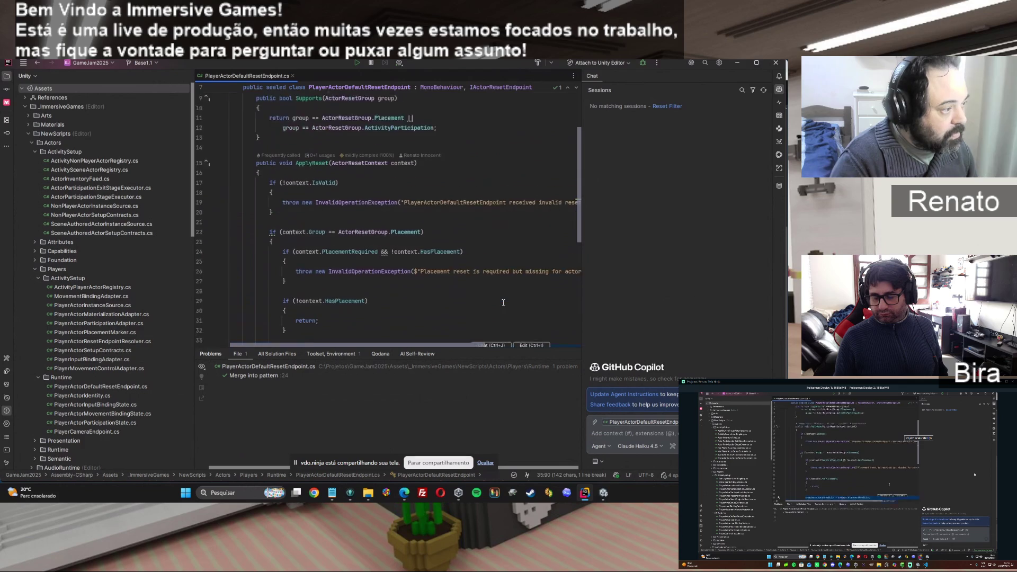
{"action": "scroll", "coordinate": [503, 302], "scroll_direction": "down", "scroll_amount": 6}
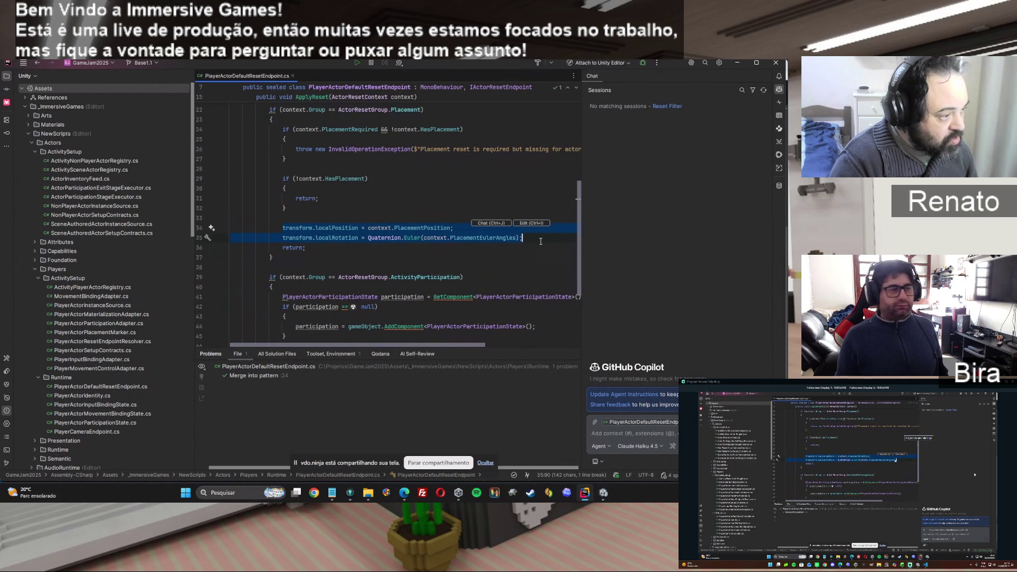
{"action": "key", "text": "Escape"}
{"action": "mouse_move", "coordinate": [422, 274]}
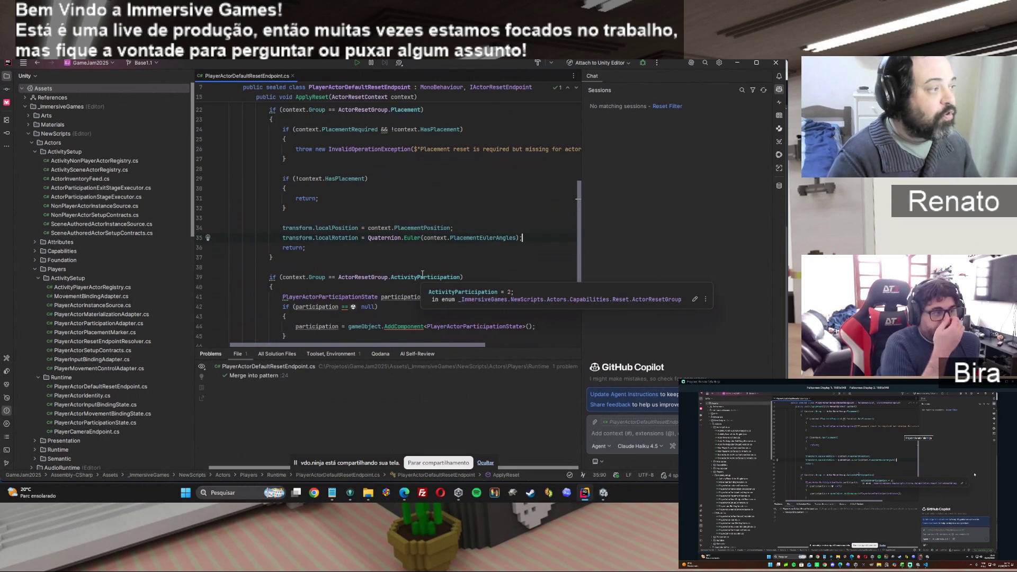
{"action": "scroll", "coordinate": [422, 274], "scroll_direction": "up", "scroll_amount": 4}
{"action": "scroll", "coordinate": [422, 274], "scroll_direction": "down", "scroll_amount": 2}
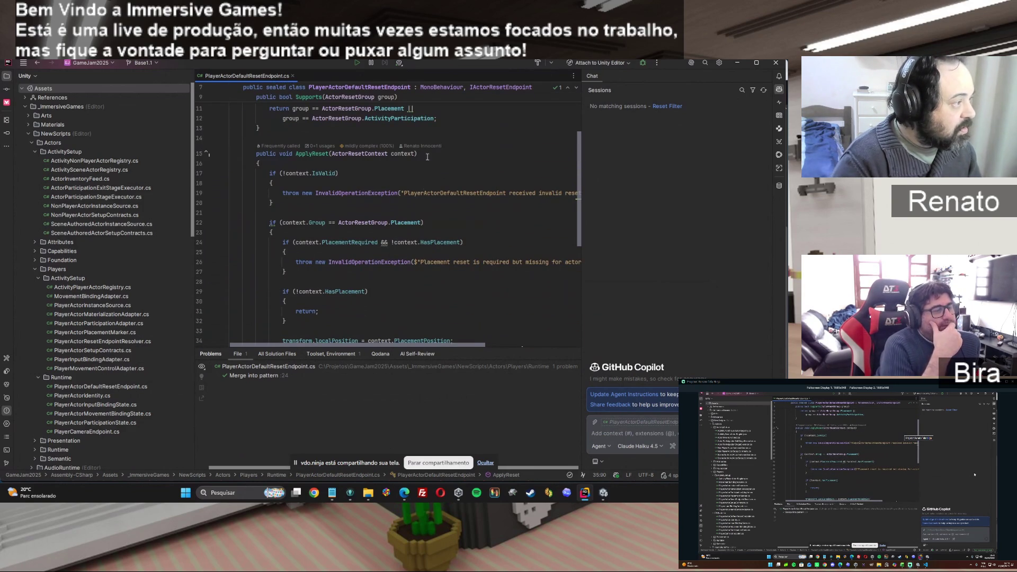
{"action": "left_click", "coordinate": [294, 76]}
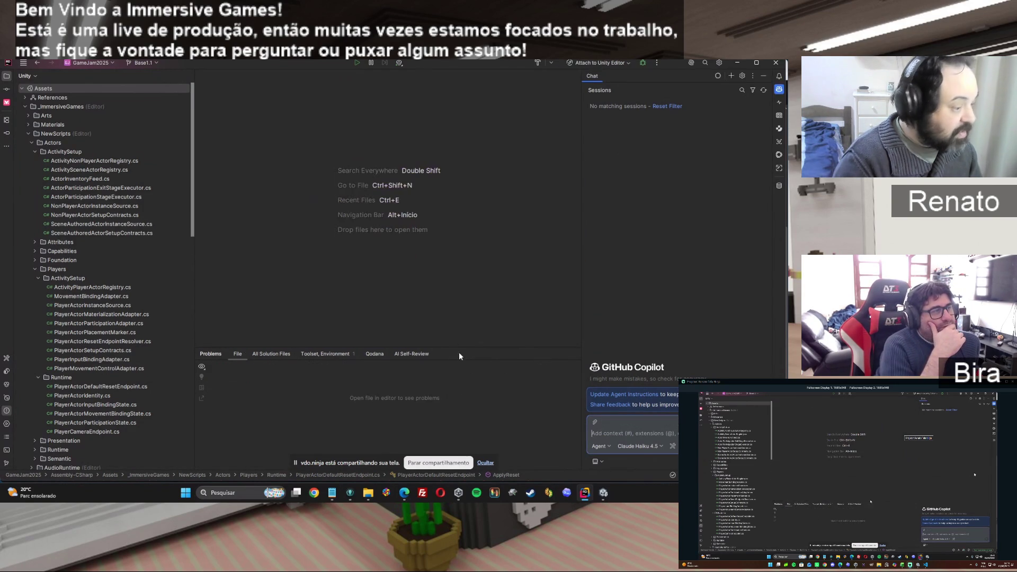
{"action": "left_click", "coordinate": [603, 492]}
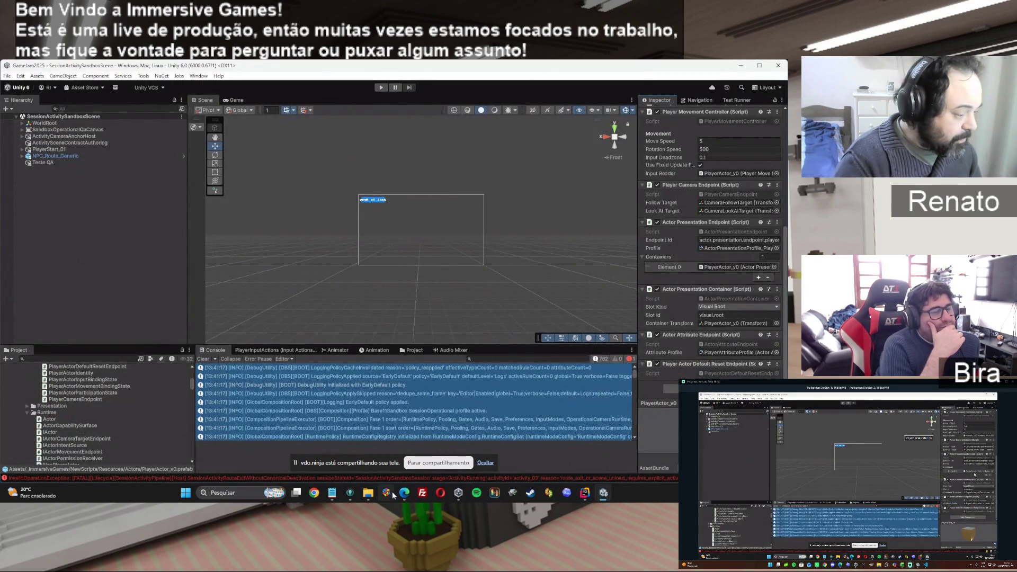
Switch to ChatGPT and read the first part of the SA-7A0 change summary.
{"action": "mouse_move", "coordinate": [404, 492]}
{"action": "left_click", "coordinate": [492, 442]}
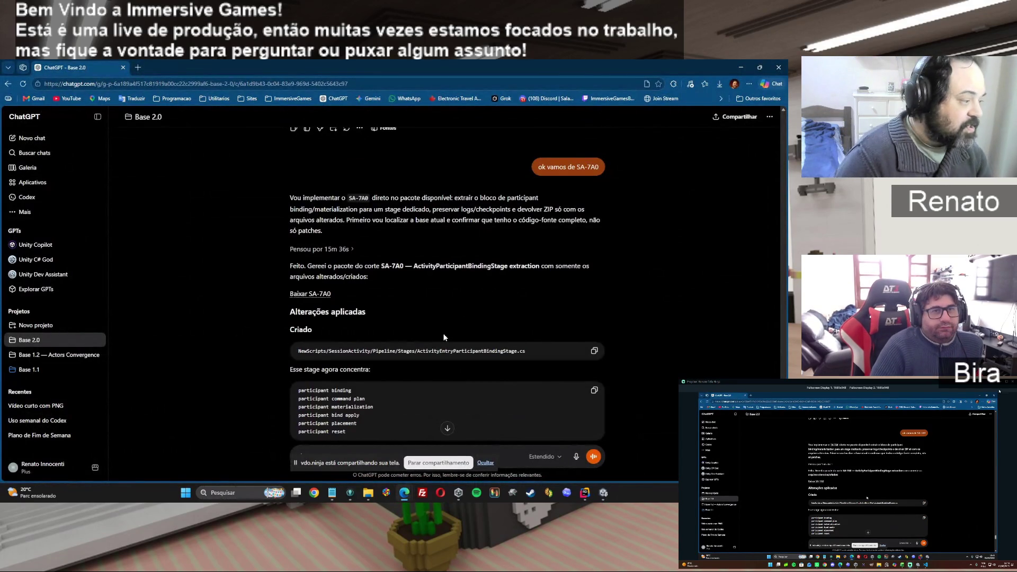
{"action": "scroll", "coordinate": [444, 337], "scroll_direction": "down", "scroll_amount": 6}
{"action": "scroll", "coordinate": [444, 337], "scroll_direction": "down", "scroll_amount": 5}
{"action": "scroll", "coordinate": [444, 337], "scroll_direction": "up", "scroll_amount": 10}
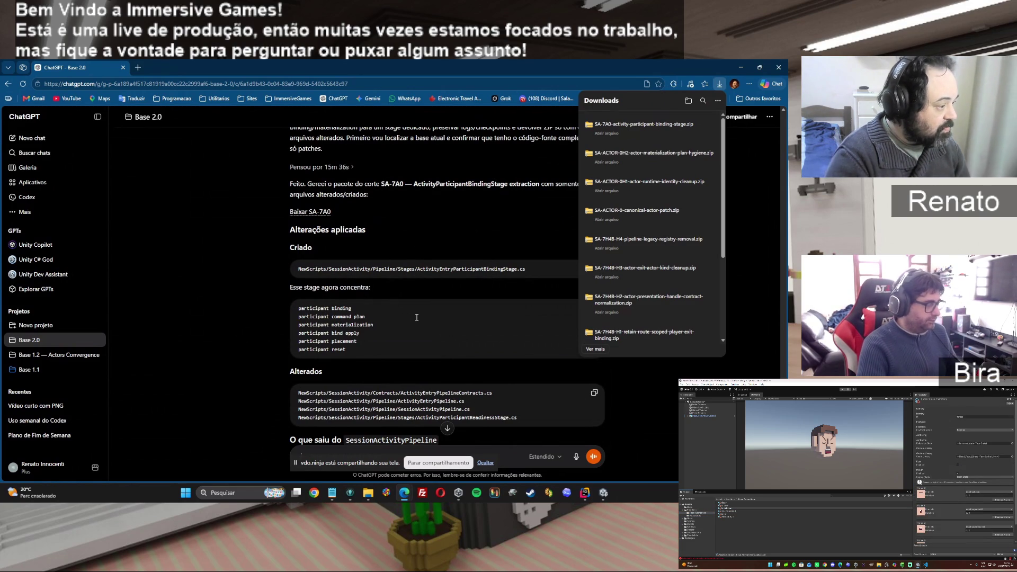
{"action": "scroll", "coordinate": [417, 317], "scroll_direction": "down", "scroll_amount": 2}
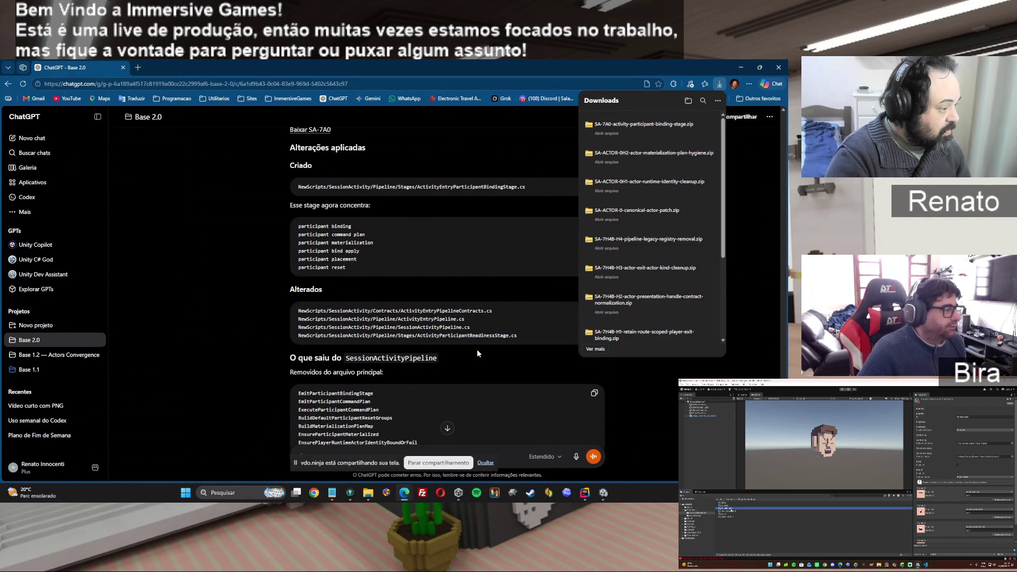
{"action": "scroll", "coordinate": [478, 352], "scroll_direction": "down", "scroll_amount": 1}
{"action": "scroll", "coordinate": [355, 339], "scroll_direction": "down", "scroll_amount": 3}
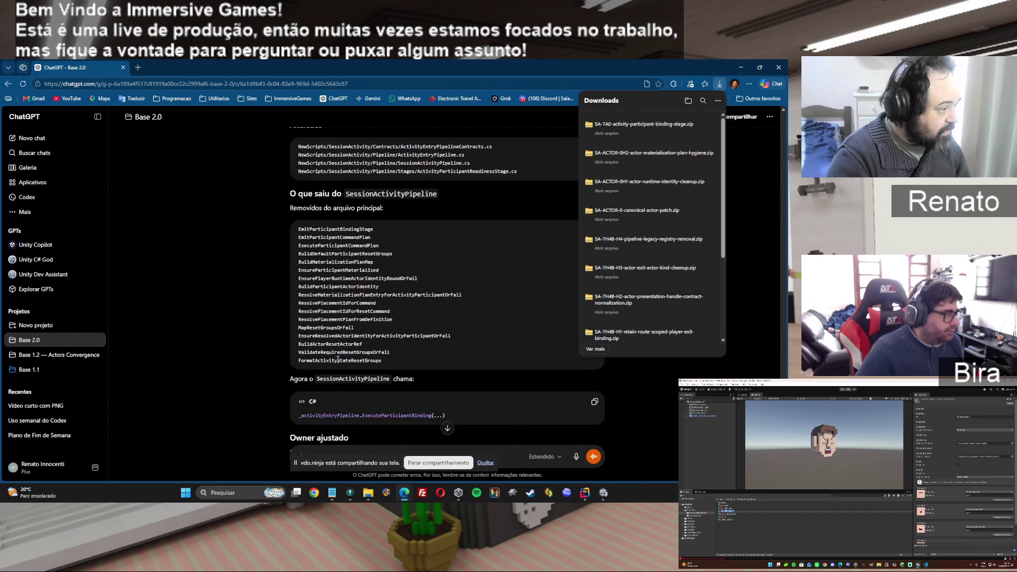
Finish the summary and open SA-7A0-activity-participant-binding-stage.zip from Downloads.
{"action": "scroll", "coordinate": [492, 311], "scroll_direction": "down", "scroll_amount": 1}
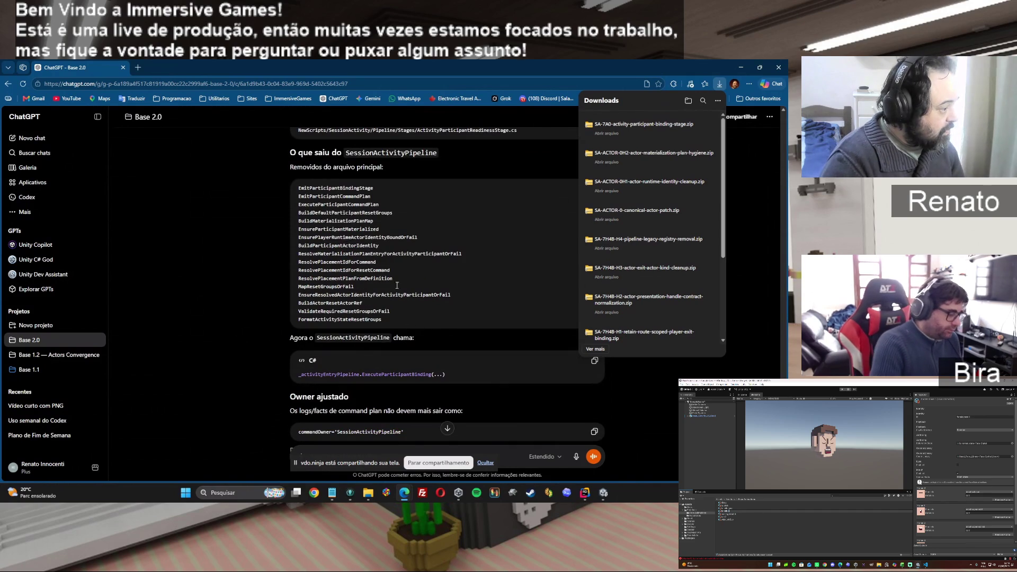
{"action": "scroll", "coordinate": [476, 266], "scroll_direction": "down", "scroll_amount": 2}
{"action": "scroll", "coordinate": [475, 267], "scroll_direction": "down", "scroll_amount": 5}
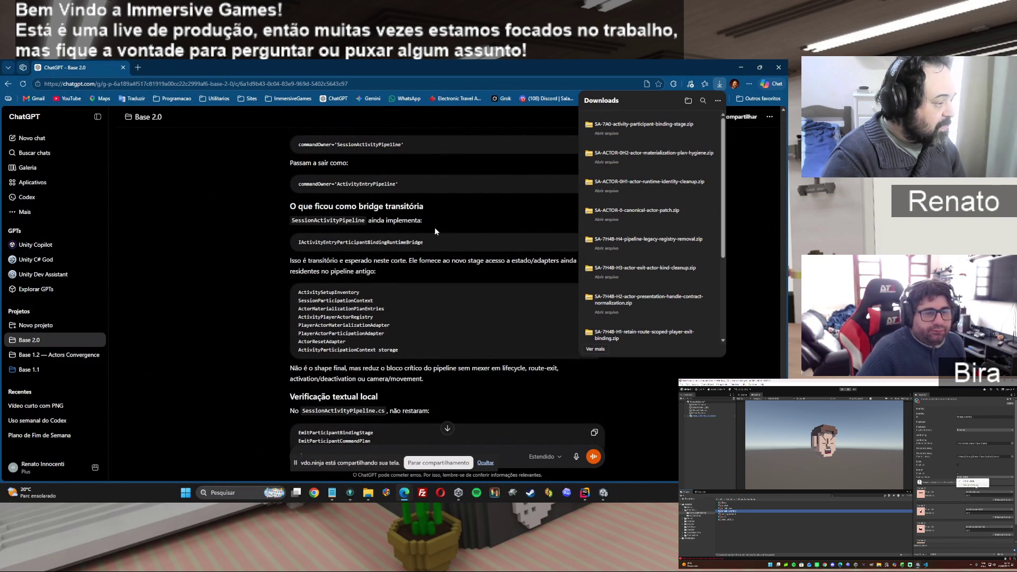
{"action": "scroll", "coordinate": [437, 229], "scroll_direction": "down", "scroll_amount": 6}
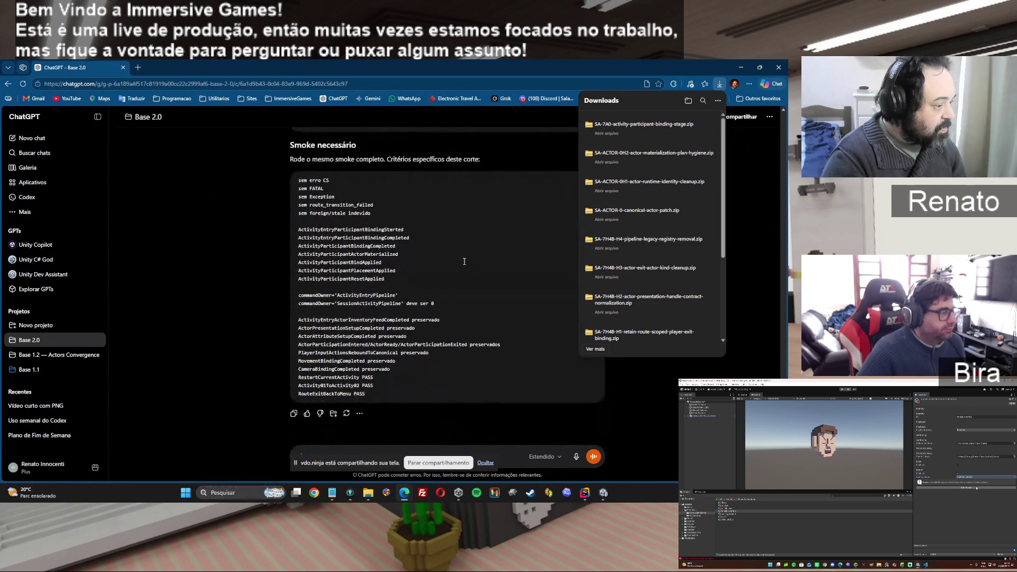
{"action": "scroll", "coordinate": [464, 261], "scroll_direction": "up", "scroll_amount": 2}
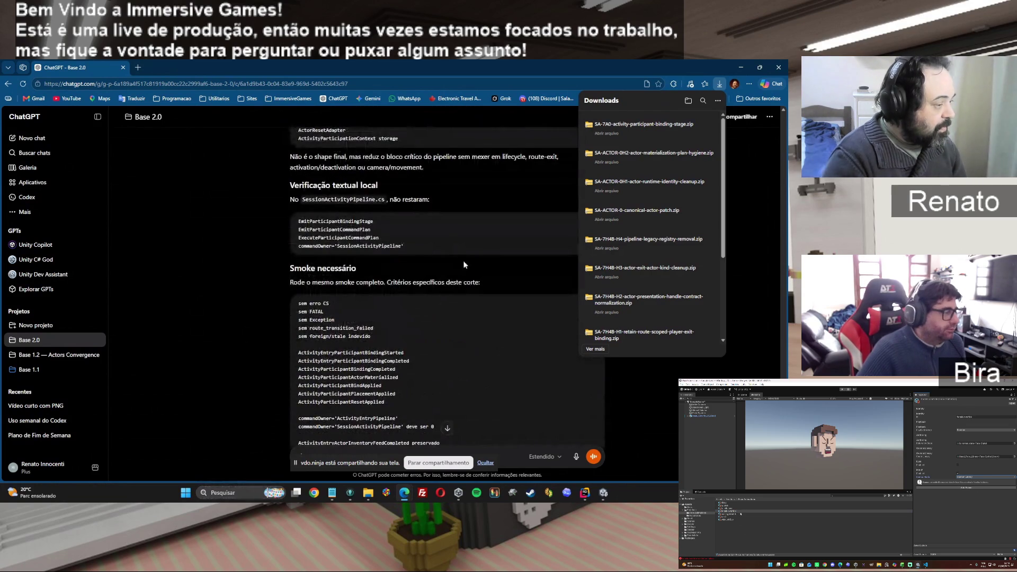
{"action": "left_click", "coordinate": [630, 125]}
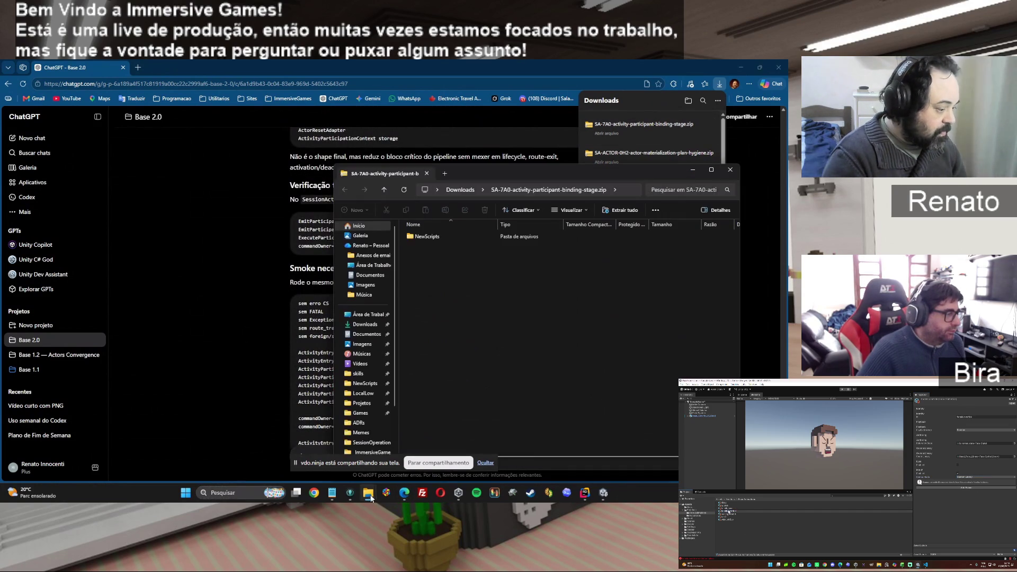
Copy the zip's NewScripts folder into _ImmersiveGames, replacing existing files, then return to Unity.
{"action": "mouse_move", "coordinate": [372, 496]}
{"action": "left_click", "coordinate": [349, 440]}
{"action": "left_click", "coordinate": [484, 371]}
{"action": "mouse_move", "coordinate": [437, 237]}
{"action": "left_mouse_down"}
{"action": "mouse_move", "coordinate": [249, 398]}
{"action": "mouse_move", "coordinate": [224, 394]}
{"action": "left_mouse_up"}
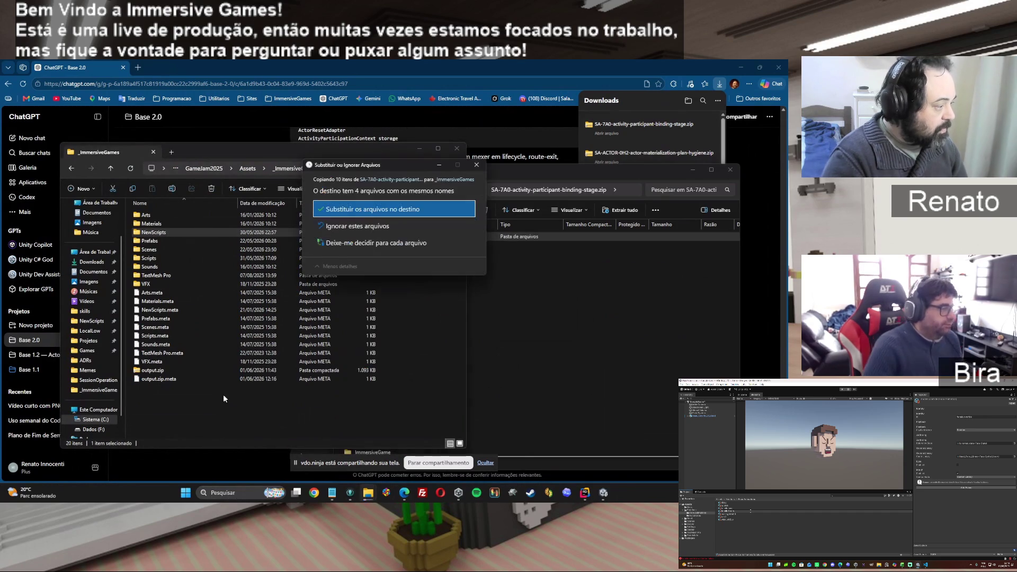
{"action": "left_click", "coordinate": [387, 209]}
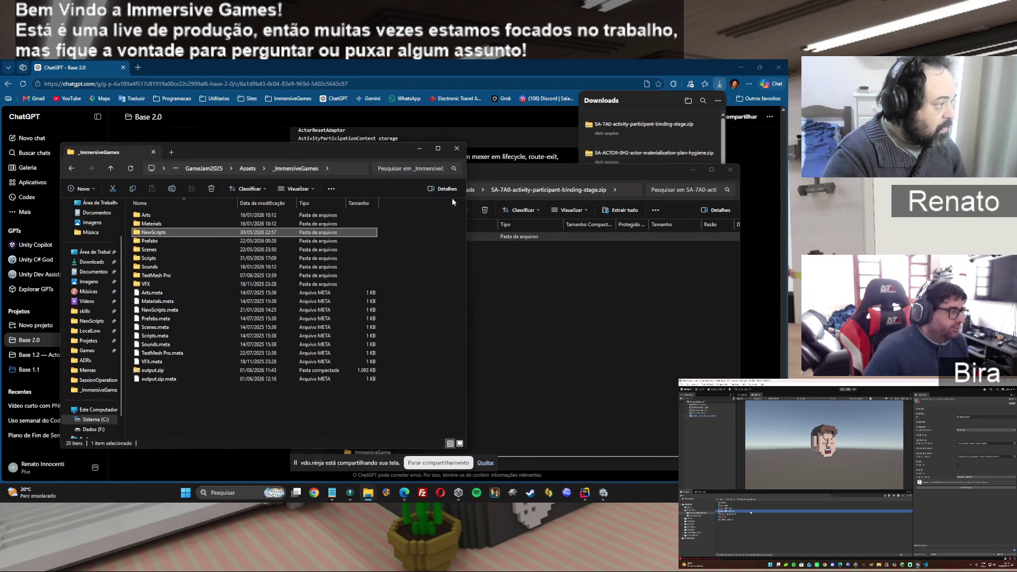
{"action": "left_click", "coordinate": [410, 65]}
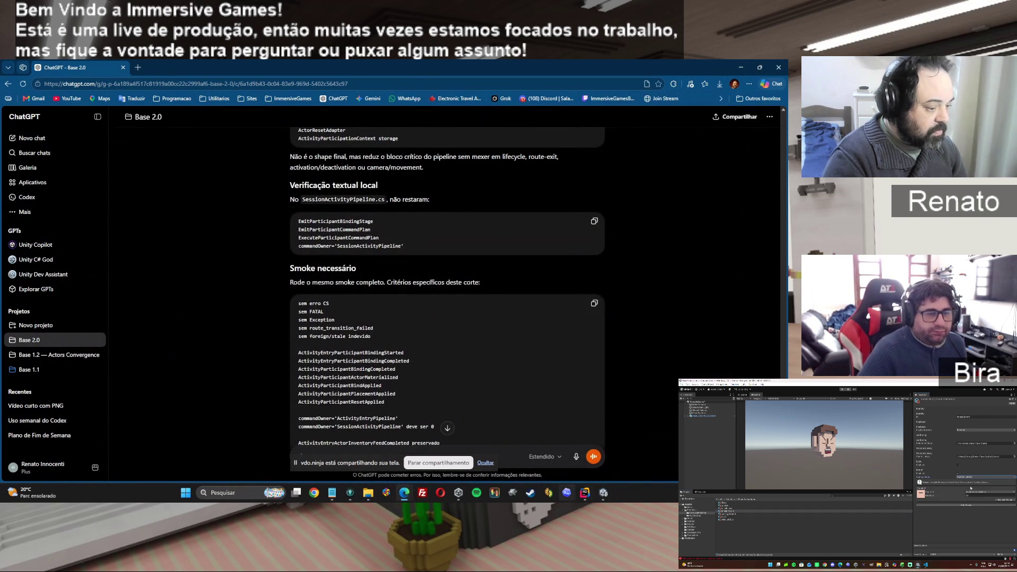
{"action": "left_click", "coordinate": [602, 493]}
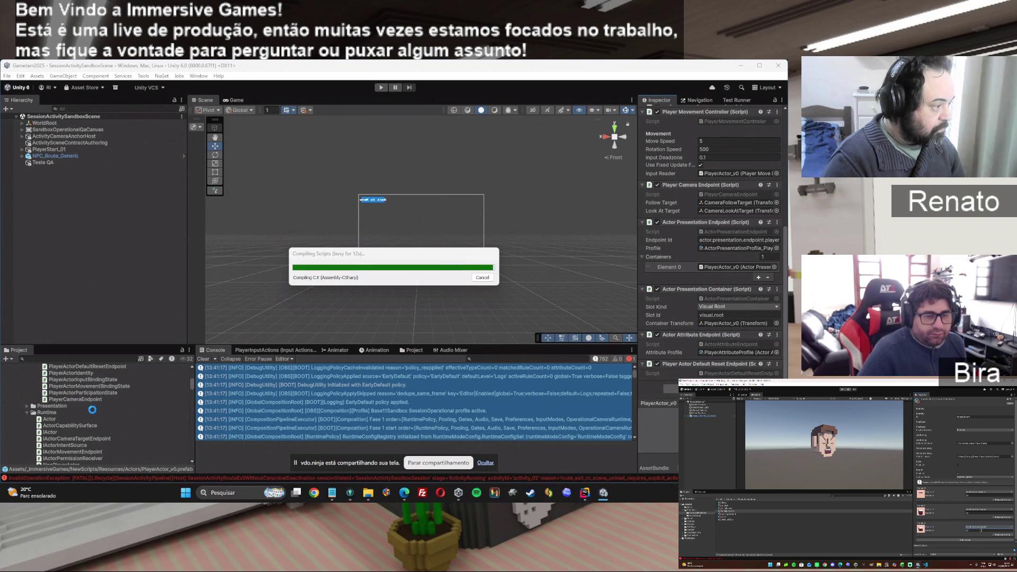
Open the NewBootstrap scene and jump to the CS0103 ActorPlacementMode error in Rider.
{"action": "scroll", "coordinate": [104, 409], "scroll_direction": "down", "scroll_amount": 10}
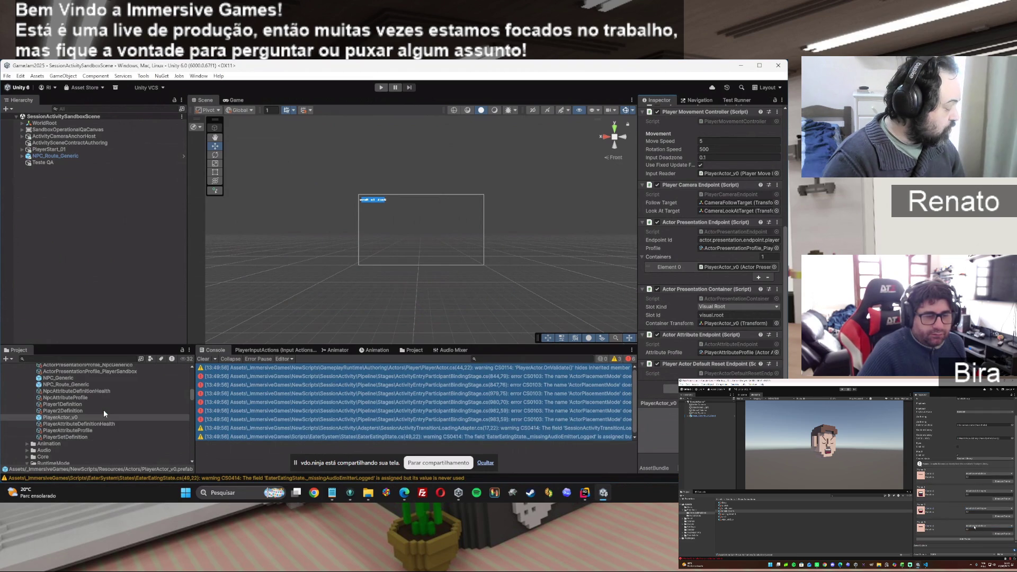
{"action": "scroll", "coordinate": [103, 408], "scroll_direction": "down", "scroll_amount": 5}
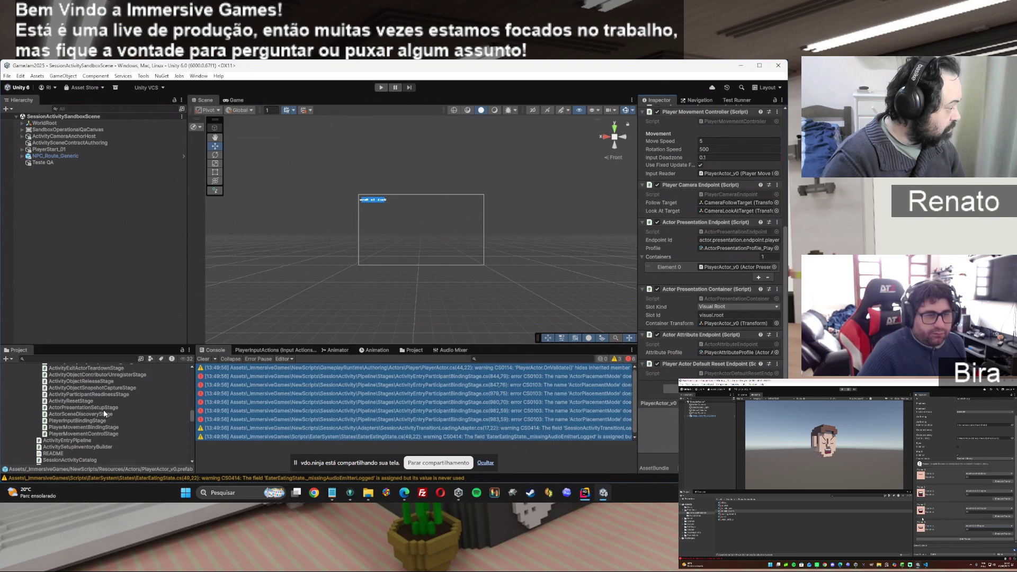
{"action": "left_click_drag", "start_coordinate": [193, 416], "coordinate": [192, 436]}
{"action": "scroll", "coordinate": [193, 437], "scroll_direction": "down", "scroll_amount": 2}
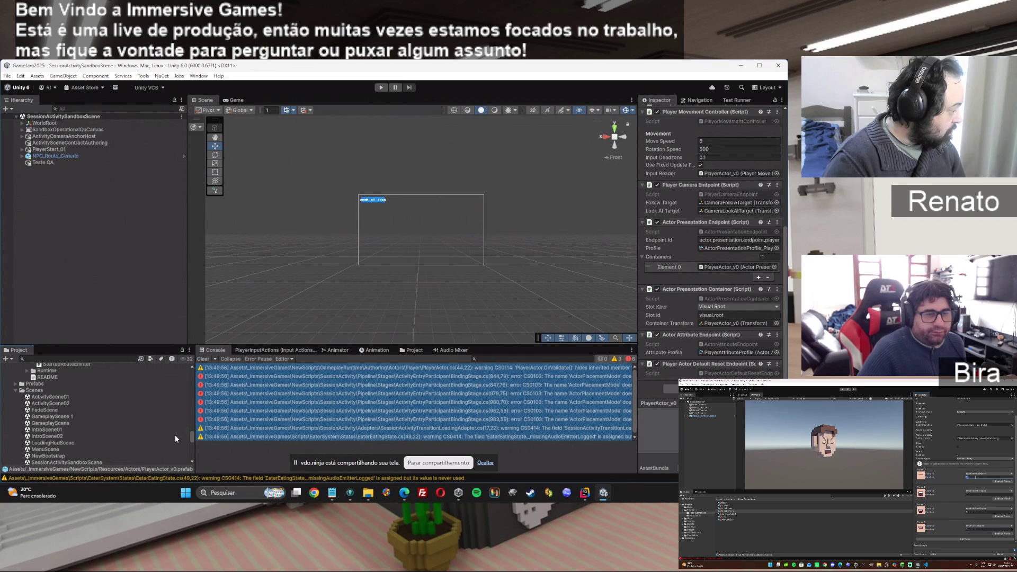
{"action": "double_click", "coordinate": [50, 456]}
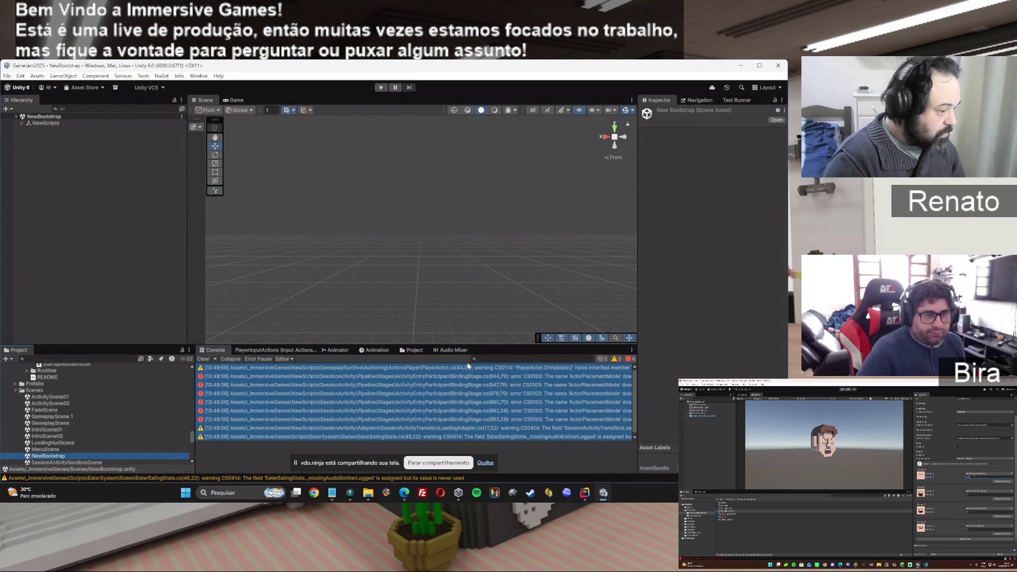
{"action": "left_click", "coordinate": [559, 376]}
{"action": "double_click", "coordinate": [559, 376]}
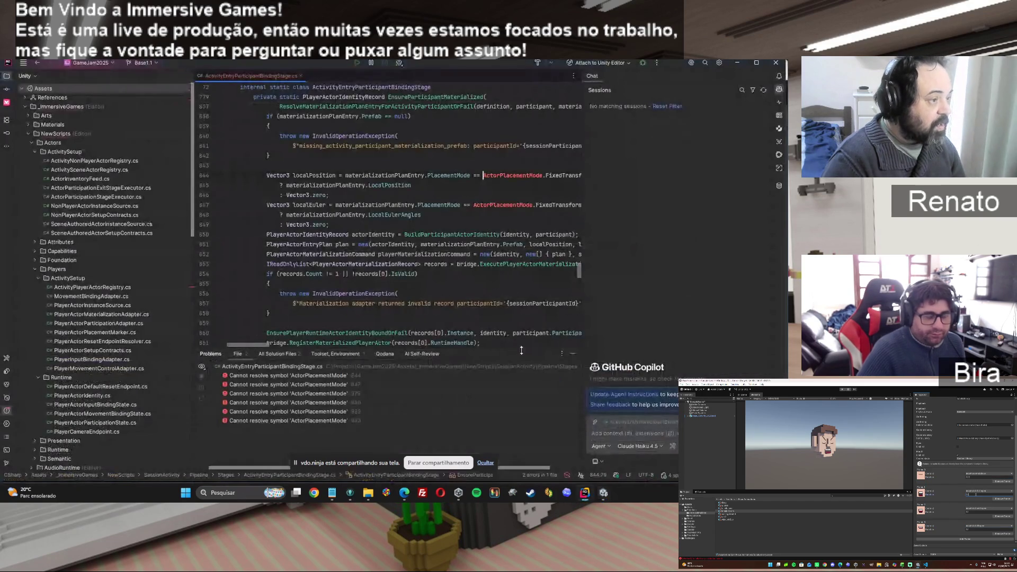
Apply Rider's quick fix for the unresolved ActorPlacementMode, check the line 844 error, and return to Unity.
{"action": "left_click", "coordinate": [214, 175]}
{"action": "left_click", "coordinate": [230, 187]}
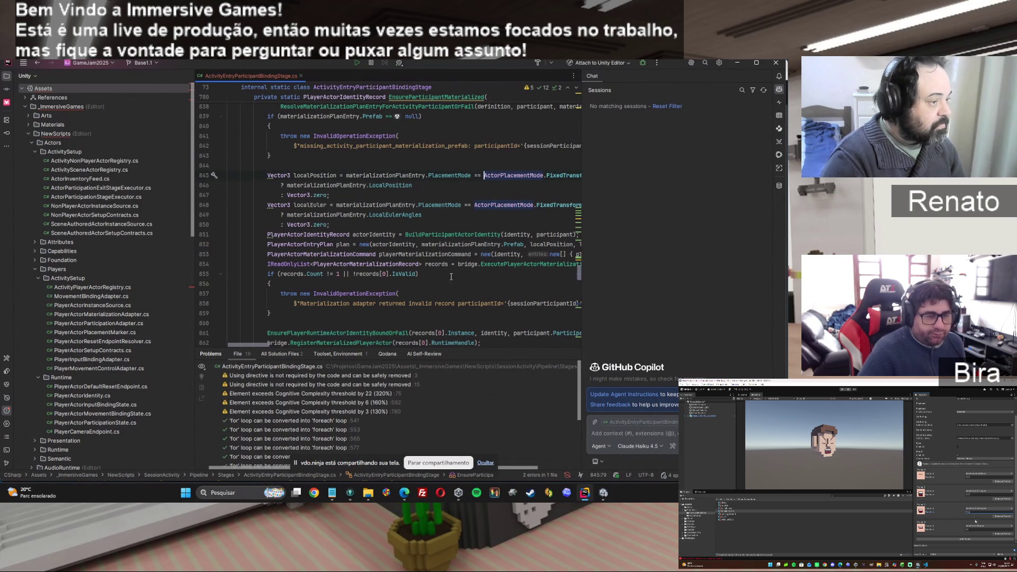
{"action": "left_click", "coordinate": [604, 496]}
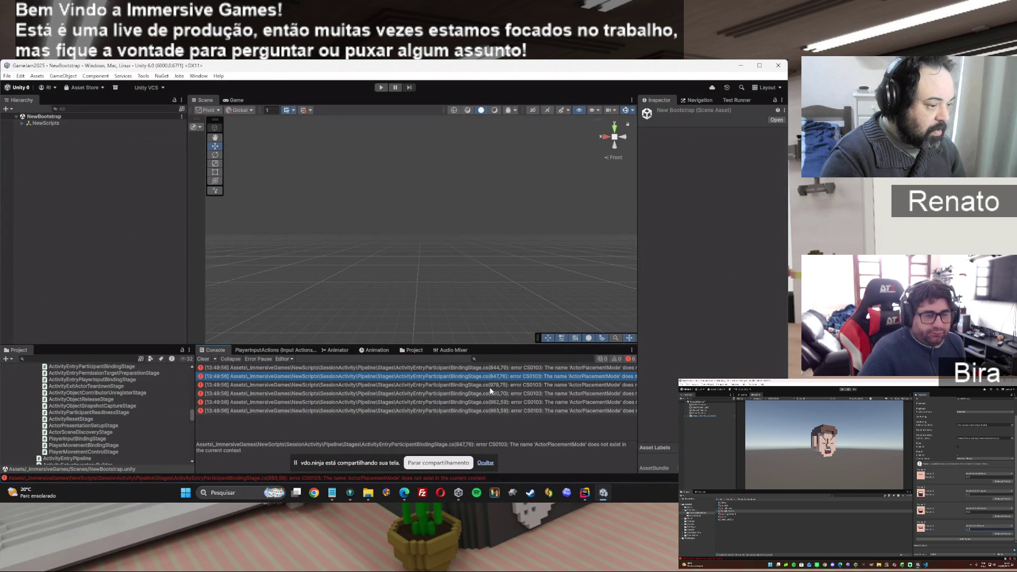
{"action": "double_click", "coordinate": [489, 366]}
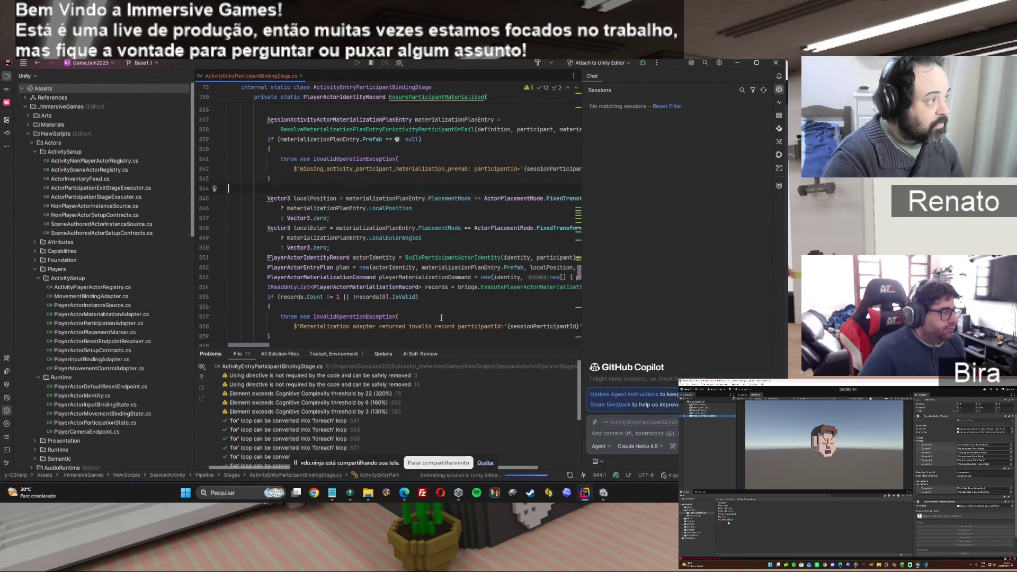
{"action": "left_click", "coordinate": [602, 493]}
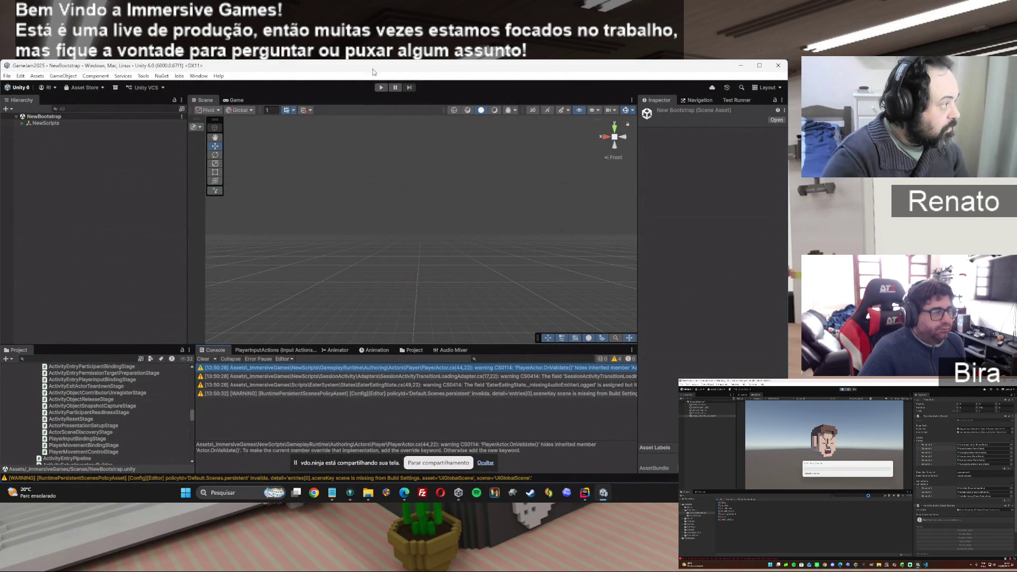
Play the Test sandbox and cycle activation, restart, completion and deactivation through to activity_02.
{"action": "left_click", "coordinate": [380, 87]}
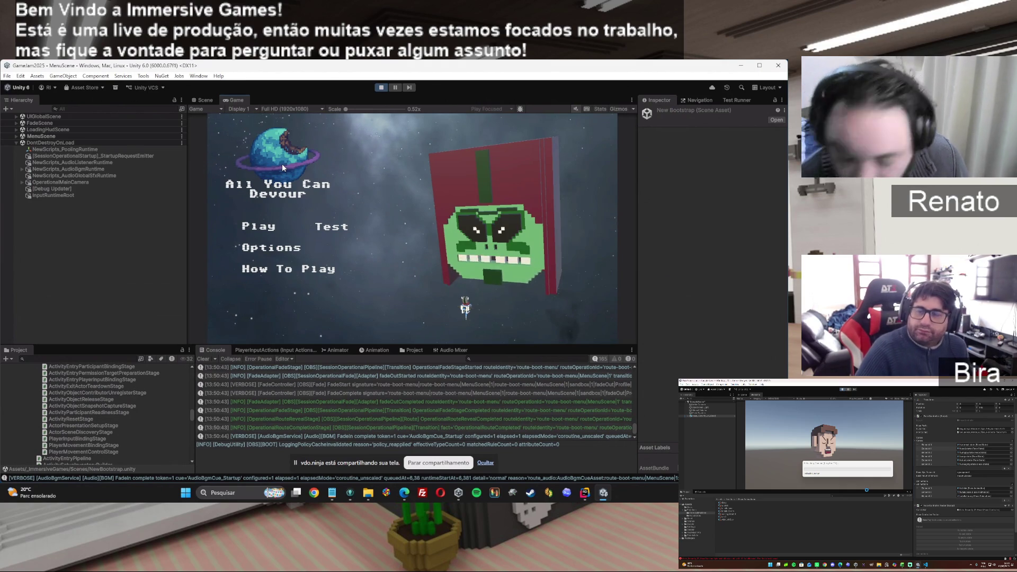
{"action": "left_click", "coordinate": [333, 228]}
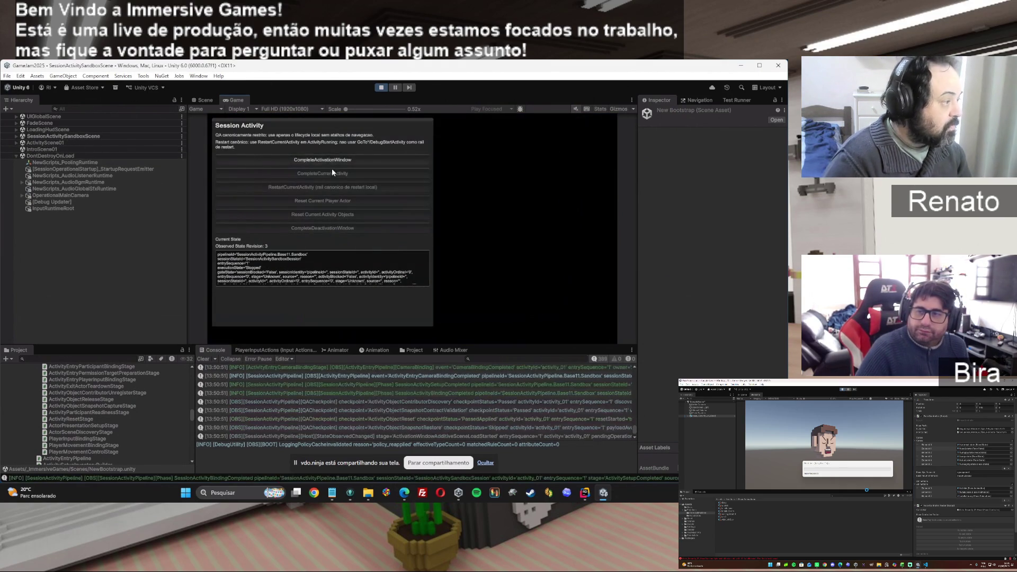
{"action": "left_click", "coordinate": [327, 158]}
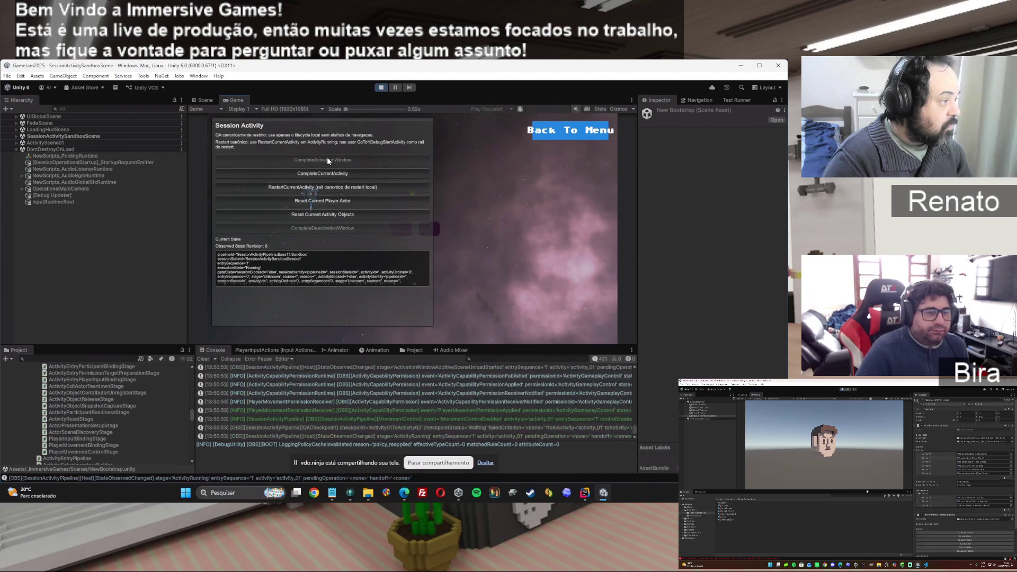
{"action": "left_click", "coordinate": [325, 186]}
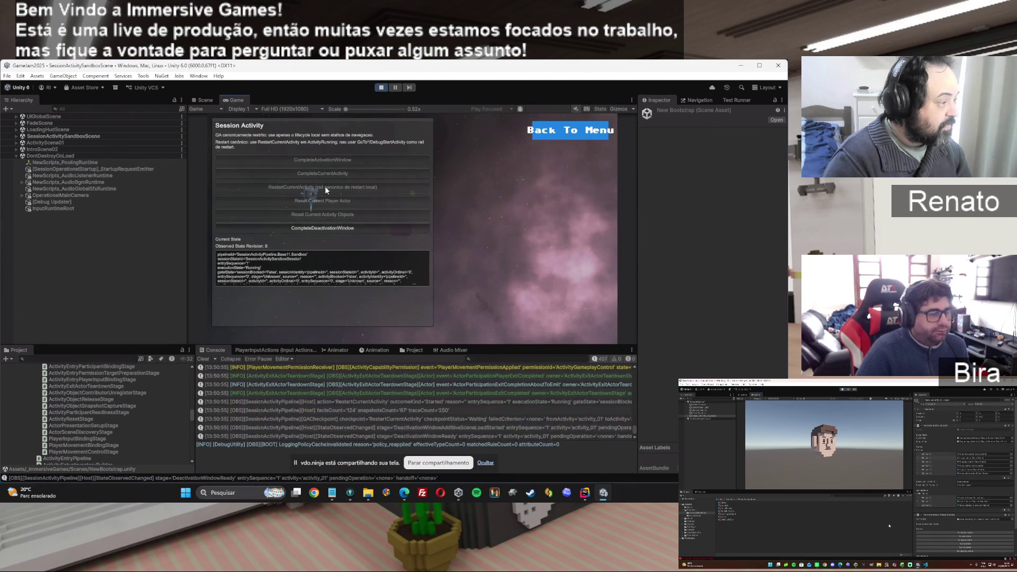
{"action": "left_click", "coordinate": [315, 229]}
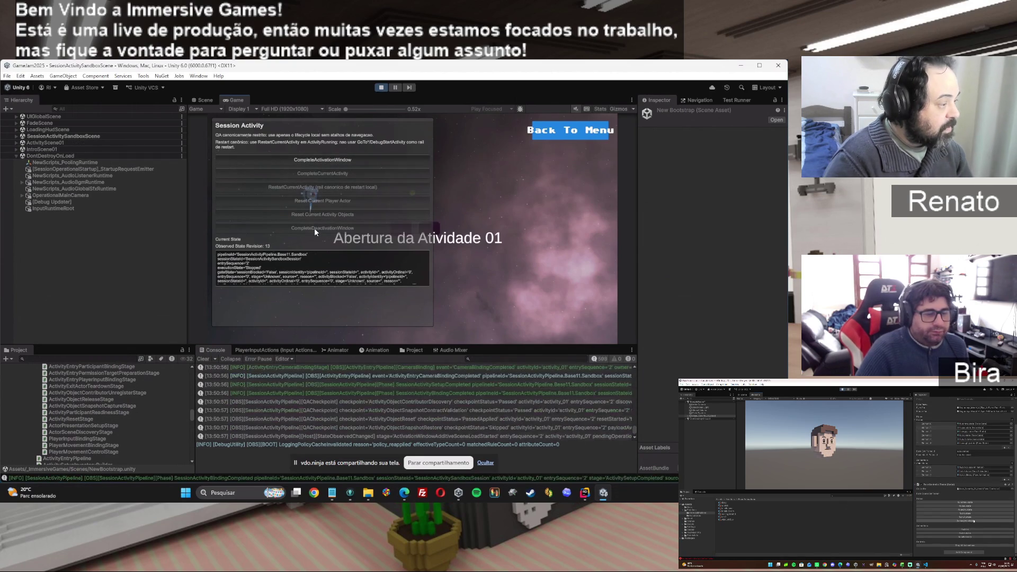
{"action": "left_click", "coordinate": [325, 160]}
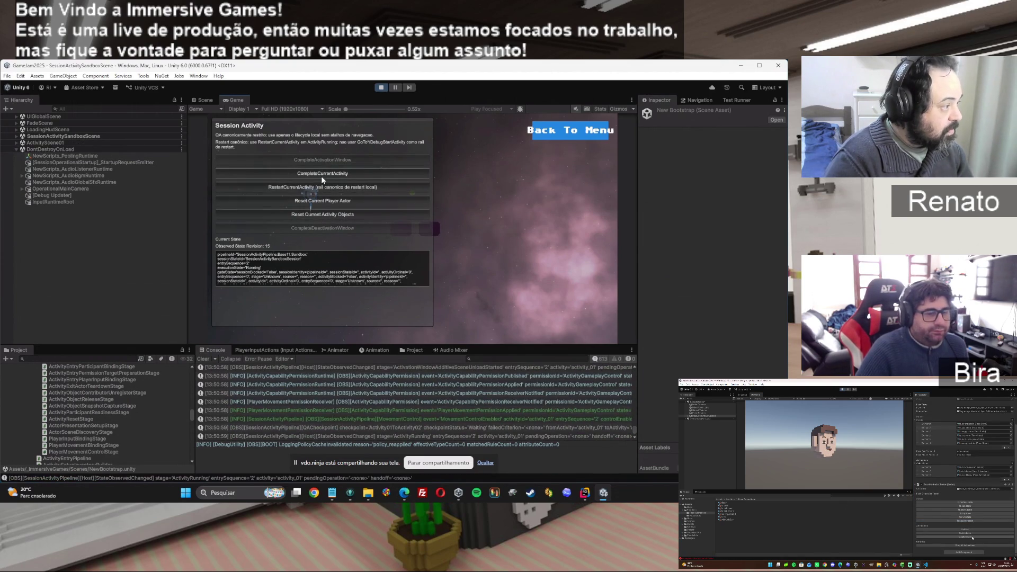
{"action": "left_click", "coordinate": [319, 174]}
{"action": "left_click", "coordinate": [330, 226]}
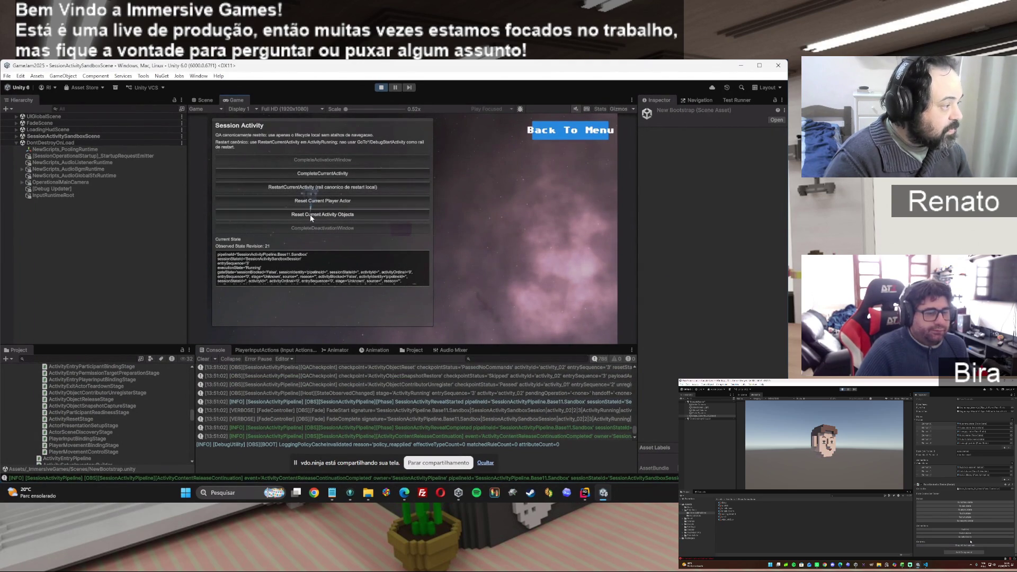
Reset the player actor and activity objects, return to the menu, and stop play mode.
{"action": "left_click", "coordinate": [318, 204]}
{"action": "left_click", "coordinate": [313, 213]}
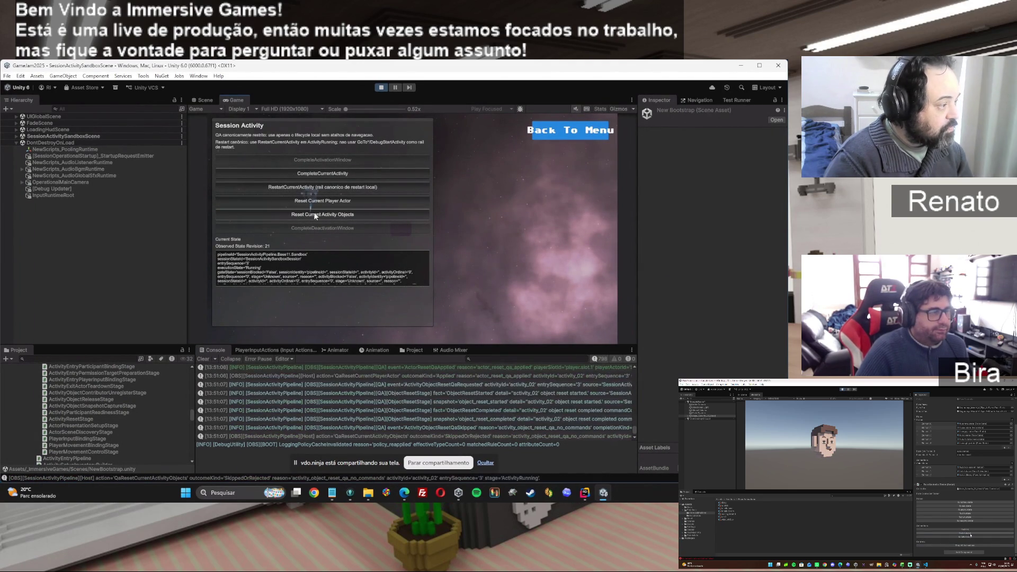
{"action": "left_click", "coordinate": [539, 134]}
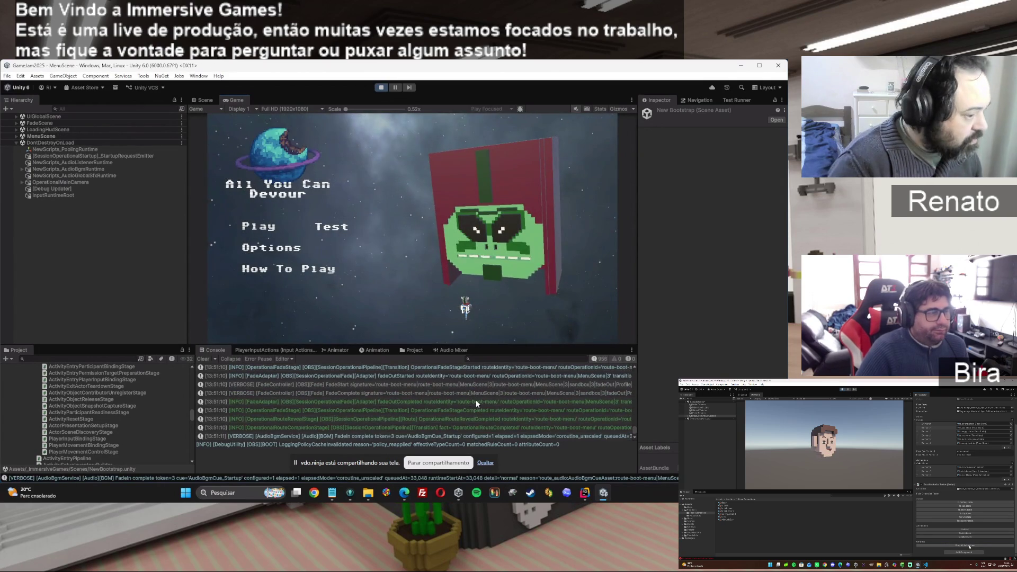
{"action": "left_click", "coordinate": [476, 399]}
{"action": "scroll", "coordinate": [476, 399], "scroll_direction": "up", "scroll_amount": 5}
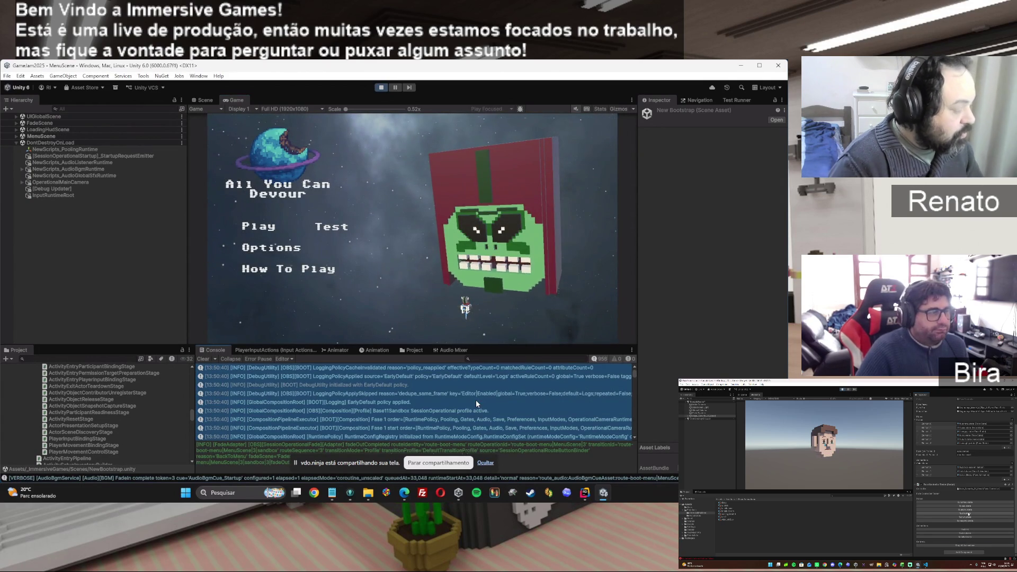
{"action": "left_click", "coordinate": [379, 88]}
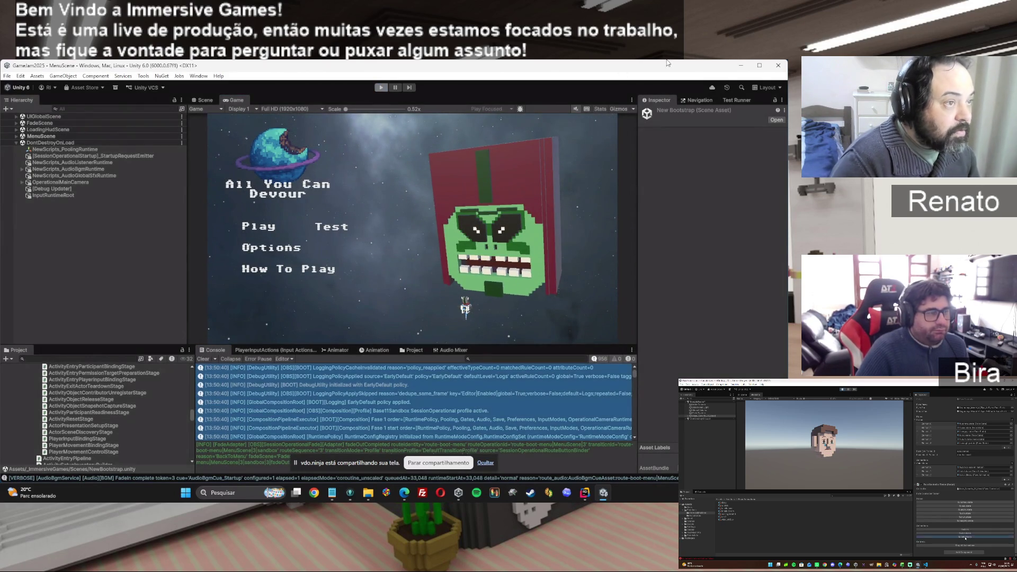
{"action": "key", "text": "alt+Tab"}
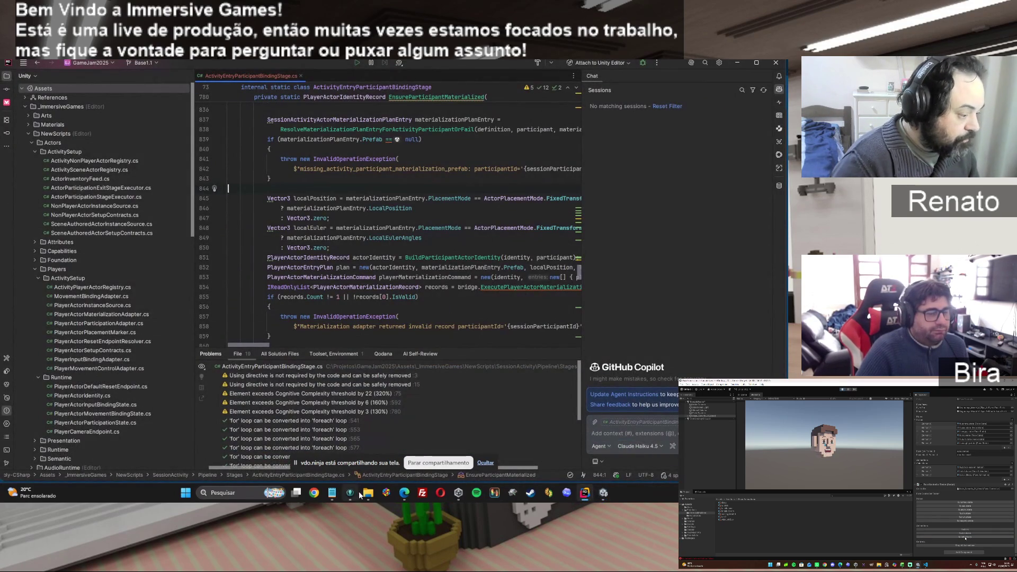
Paste the smoke-test log into the ChatGPT prompt with the note 'novo smoke:' and send it.
{"action": "mouse_move", "coordinate": [404, 492]}
{"action": "left_click", "coordinate": [479, 460]}
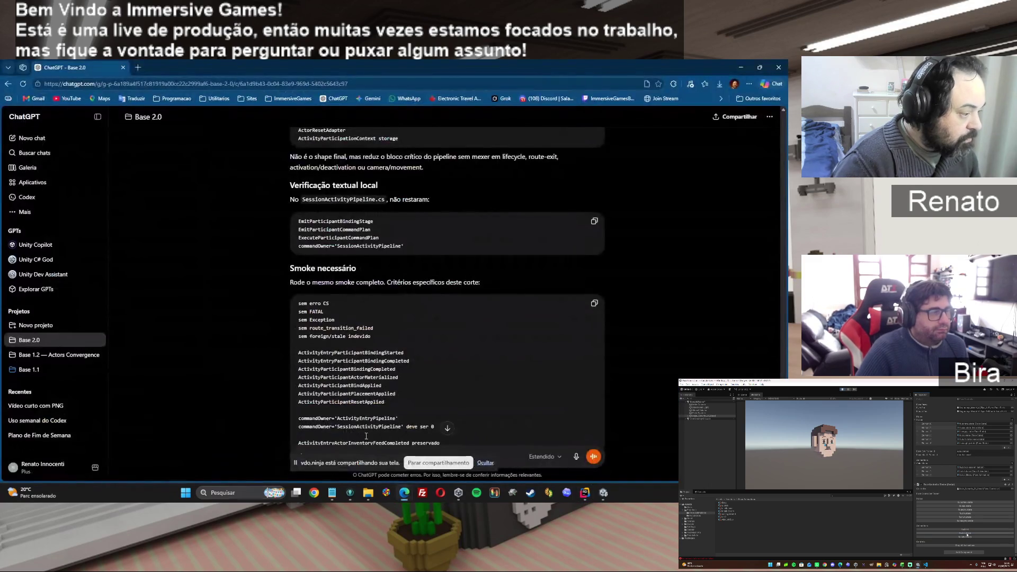
{"action": "key", "text": "ctrl+v"}
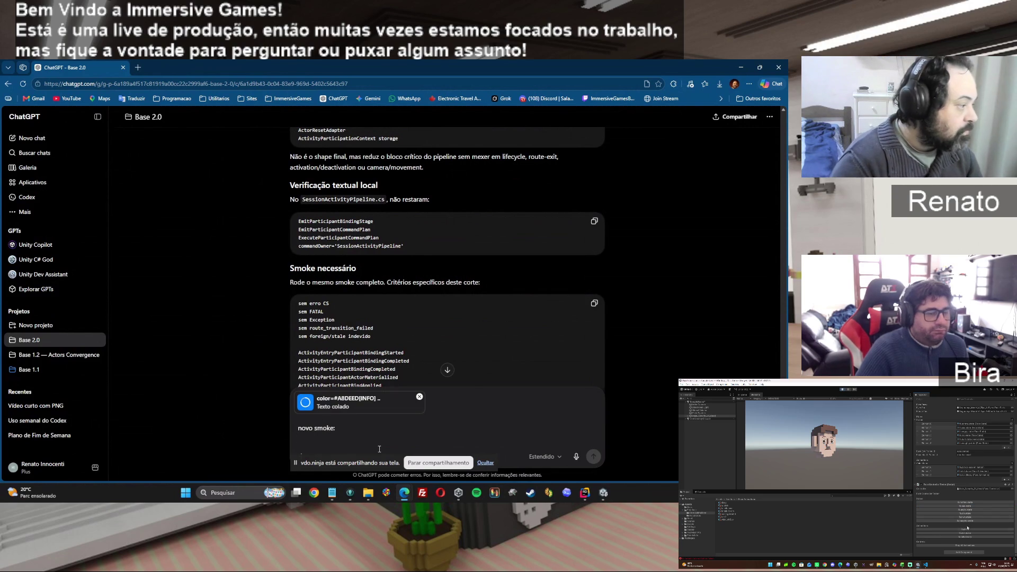
{"action": "scroll", "coordinate": [449, 287], "scroll_direction": "down", "scroll_amount": 3}
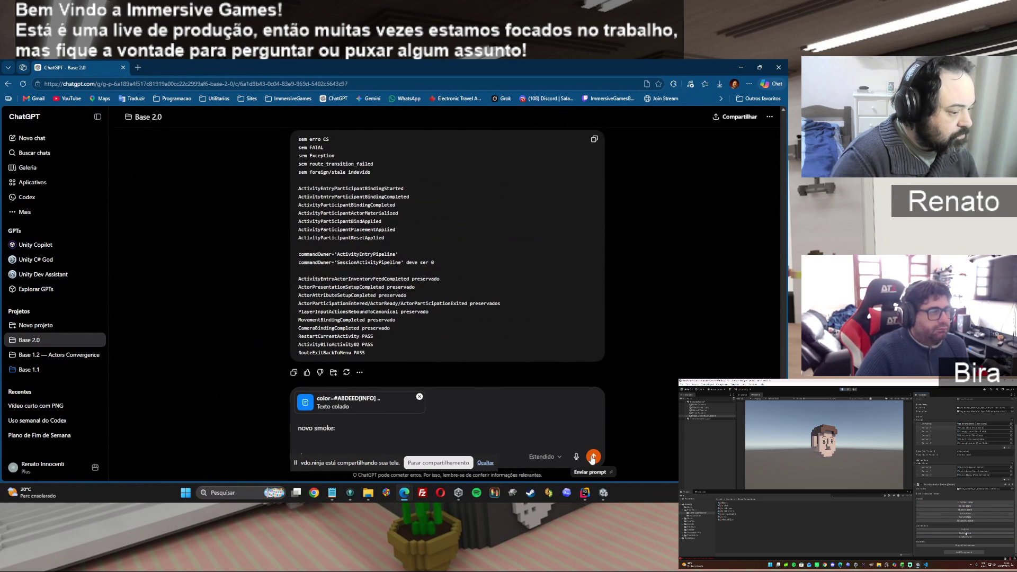
{"action": "key", "text": "Return"}
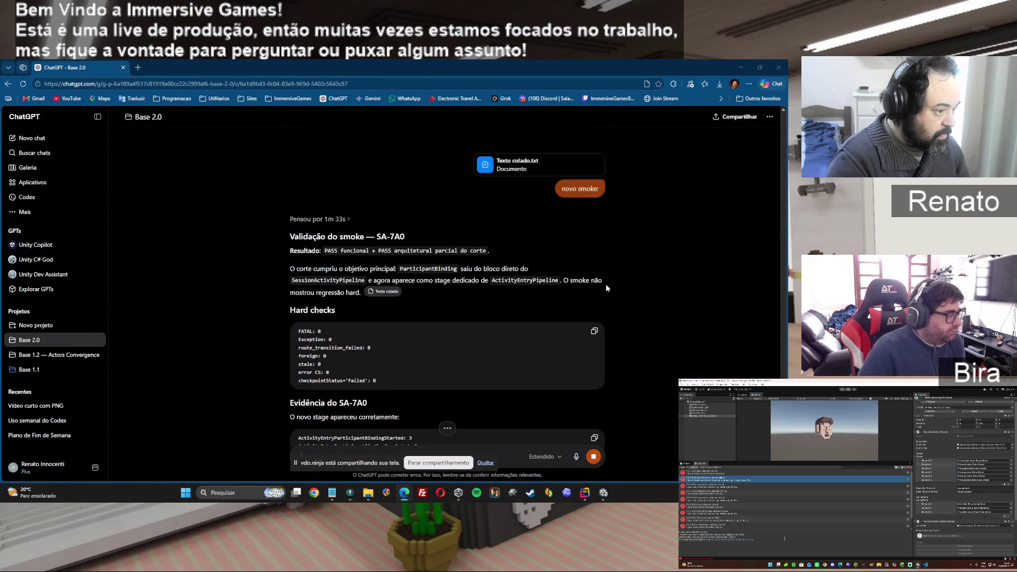
{"action": "scroll", "coordinate": [606, 287], "scroll_direction": "down", "scroll_amount": 3}
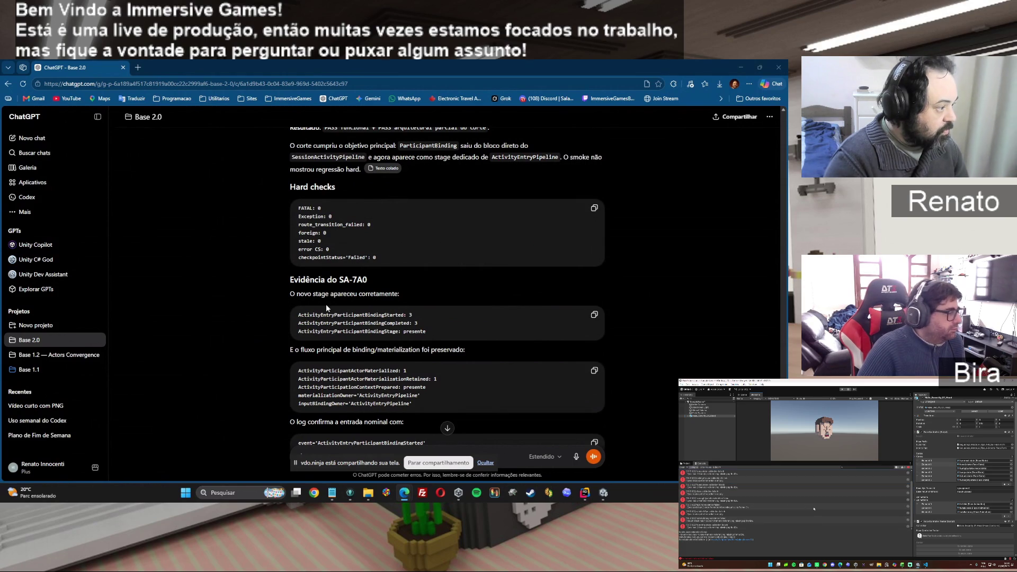
{"action": "scroll", "coordinate": [458, 302], "scroll_direction": "down", "scroll_amount": 2}
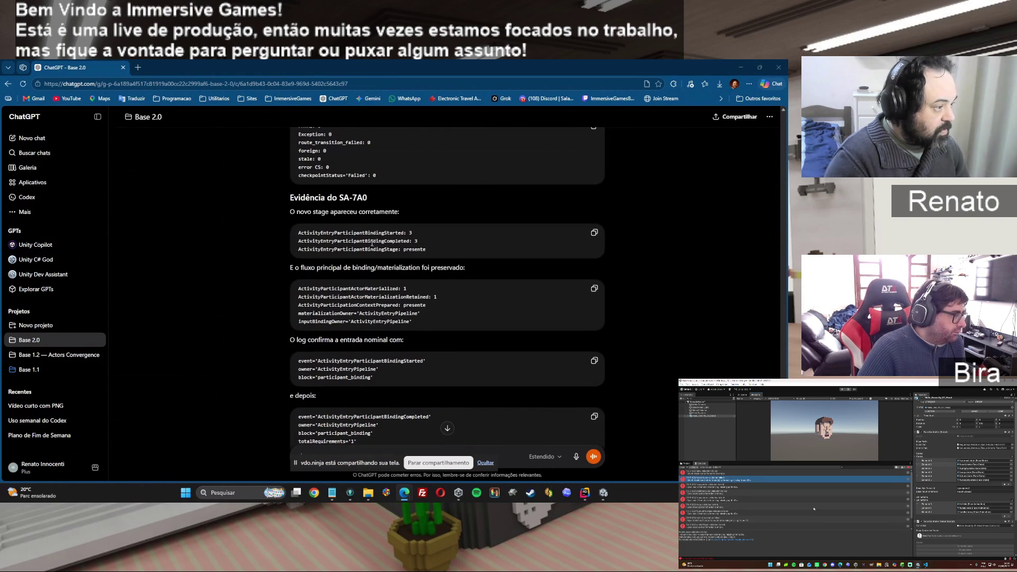
{"action": "scroll", "coordinate": [446, 290], "scroll_direction": "down", "scroll_amount": 3}
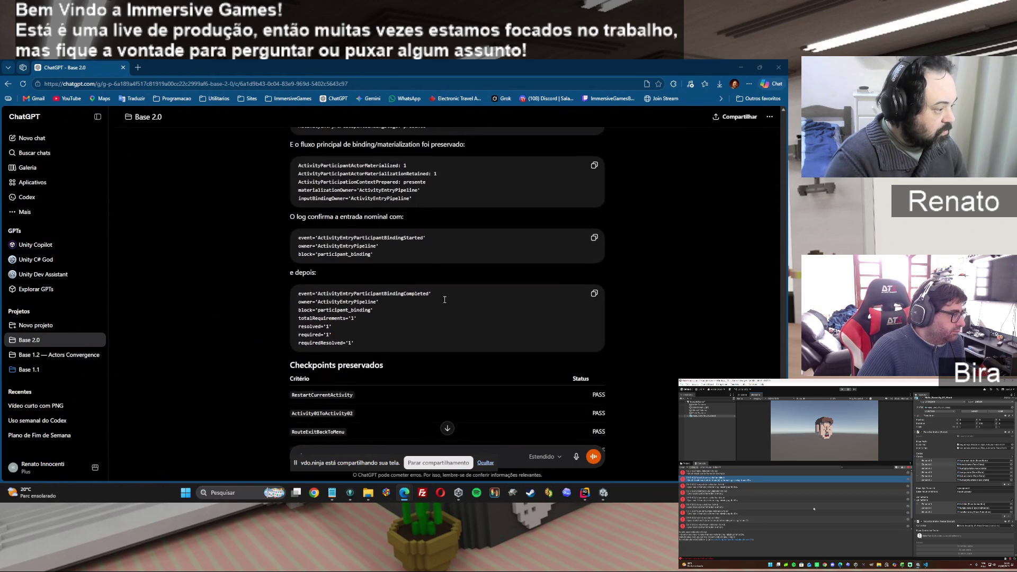
{"action": "scroll", "coordinate": [444, 300], "scroll_direction": "down", "scroll_amount": 3}
{"action": "scroll", "coordinate": [445, 299], "scroll_direction": "down", "scroll_amount": 3}
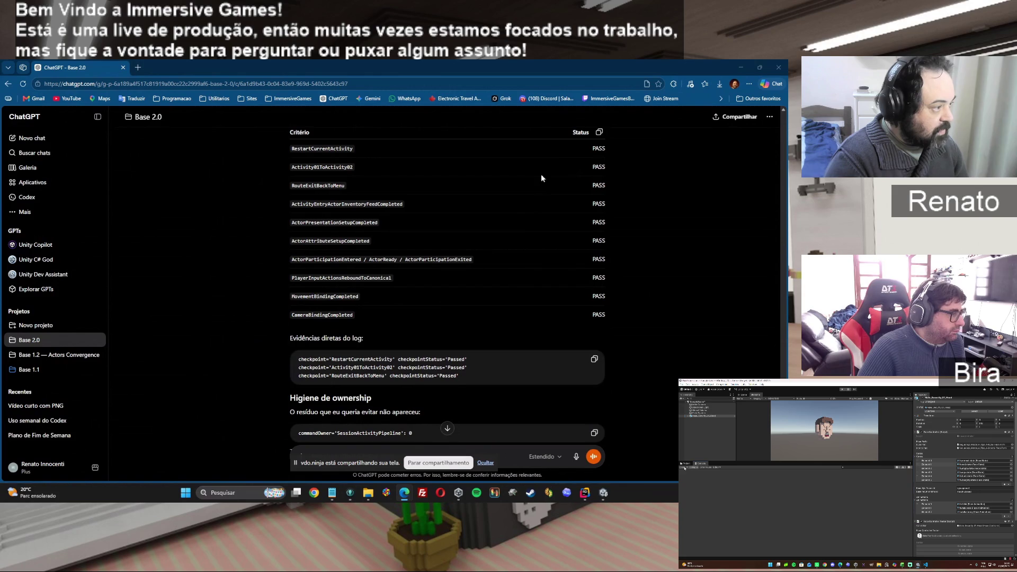
{"action": "scroll", "coordinate": [428, 323], "scroll_direction": "down", "scroll_amount": 2}
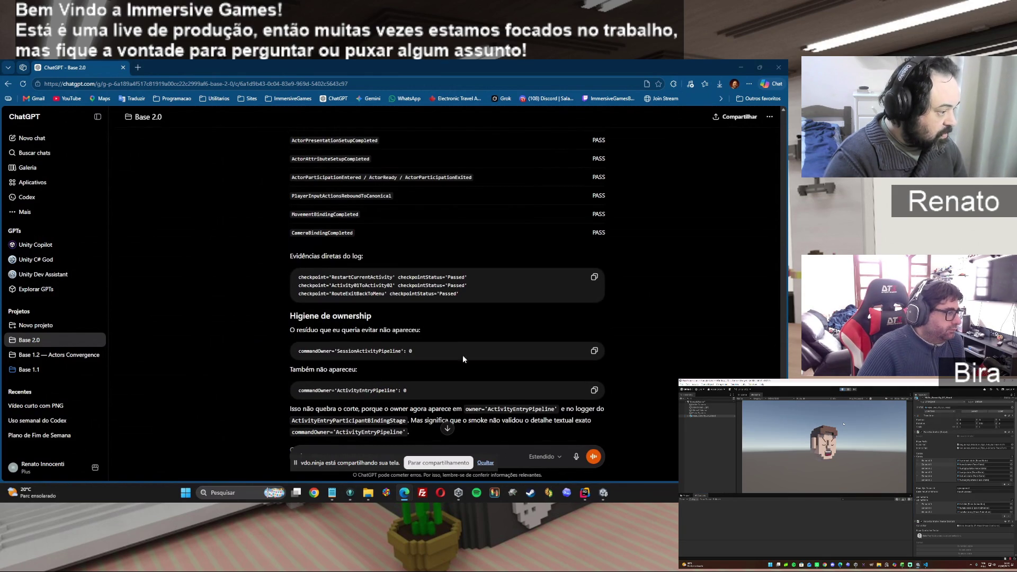
{"action": "scroll", "coordinate": [456, 342], "scroll_direction": "down", "scroll_amount": 3}
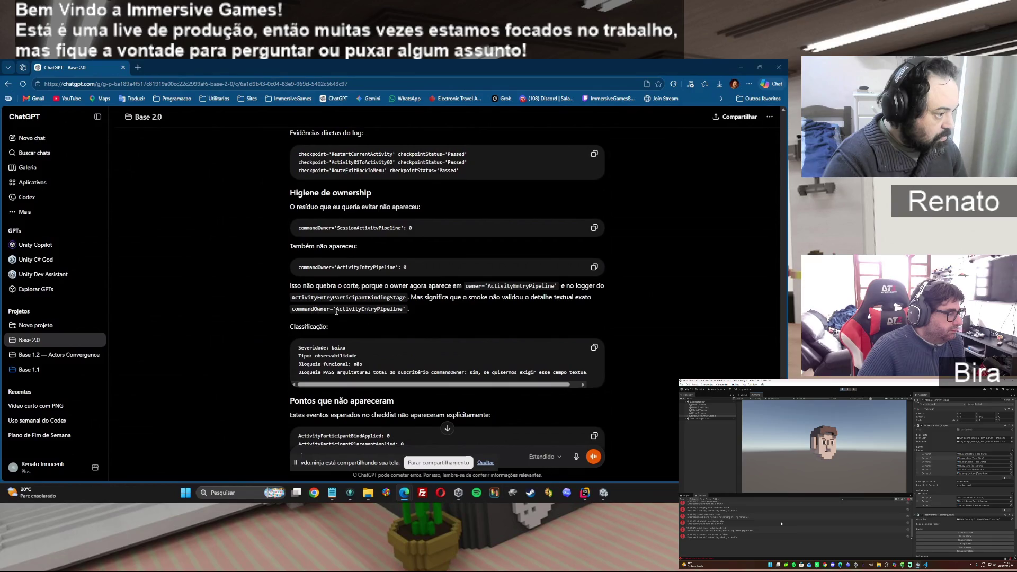
{"action": "scroll", "coordinate": [476, 315], "scroll_direction": "down", "scroll_amount": 2}
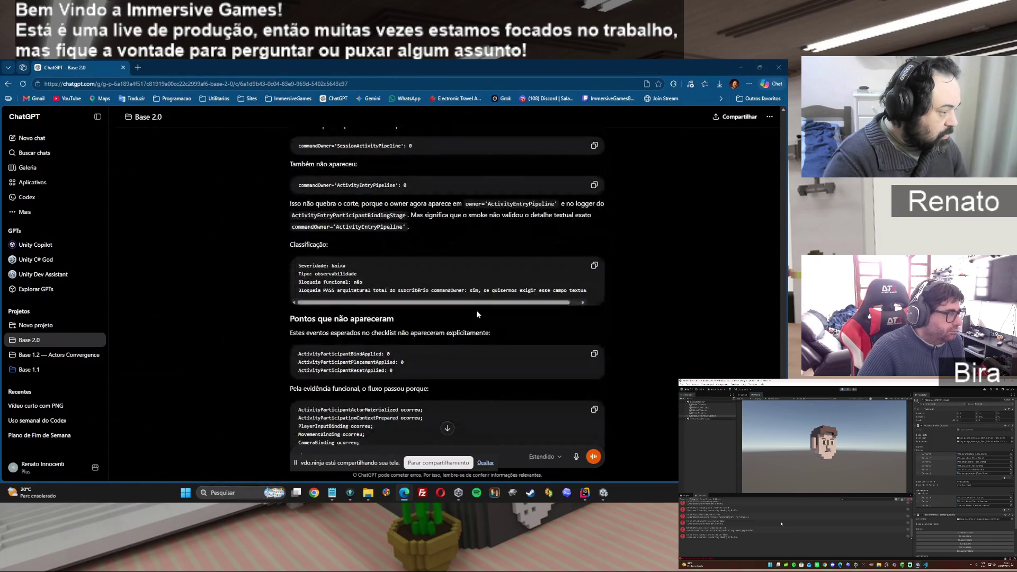
{"action": "scroll", "coordinate": [477, 315], "scroll_direction": "down", "scroll_amount": 1}
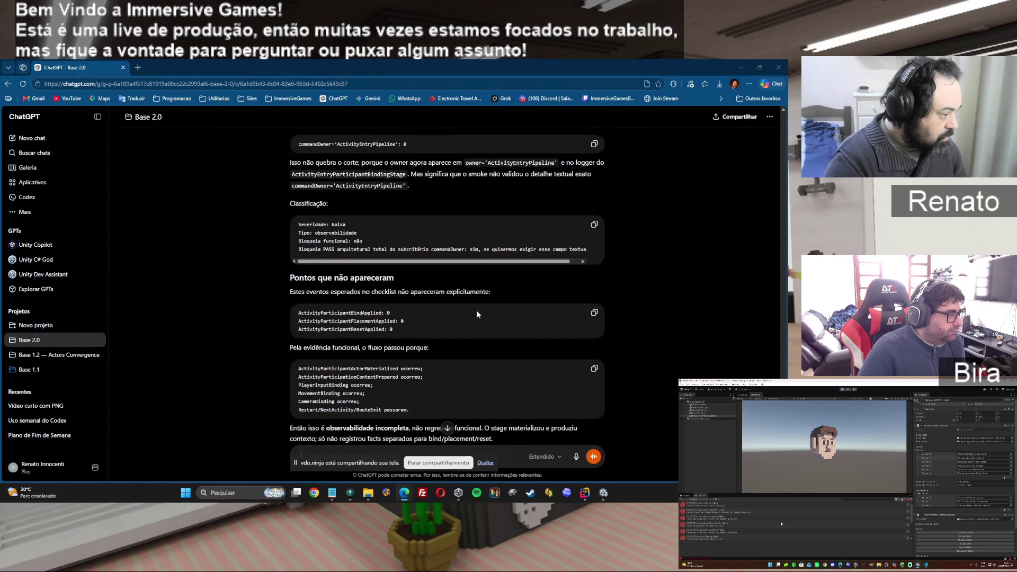
{"action": "scroll", "coordinate": [475, 310], "scroll_direction": "down", "scroll_amount": 3}
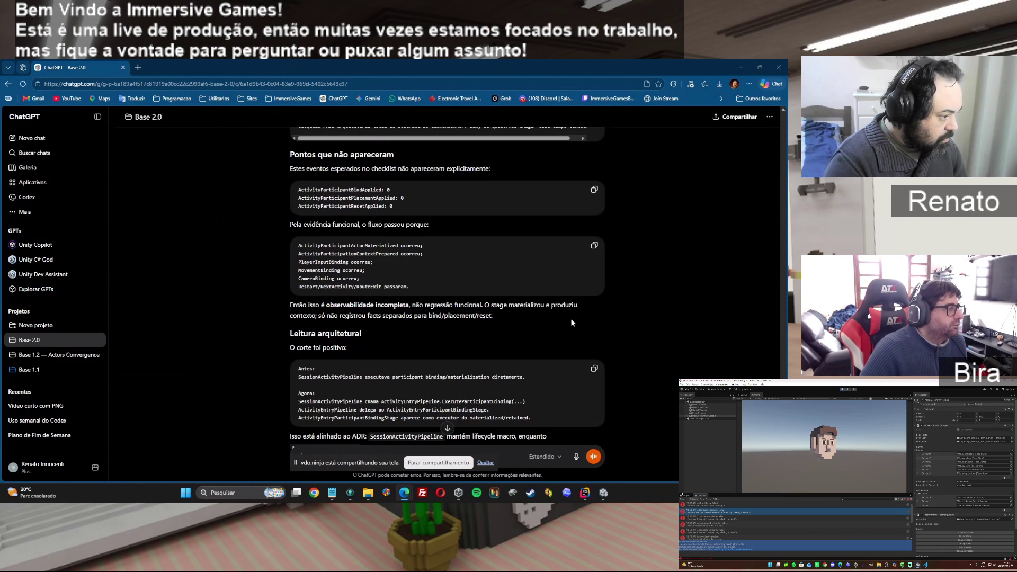
{"action": "scroll", "coordinate": [571, 319], "scroll_direction": "down", "scroll_amount": 2}
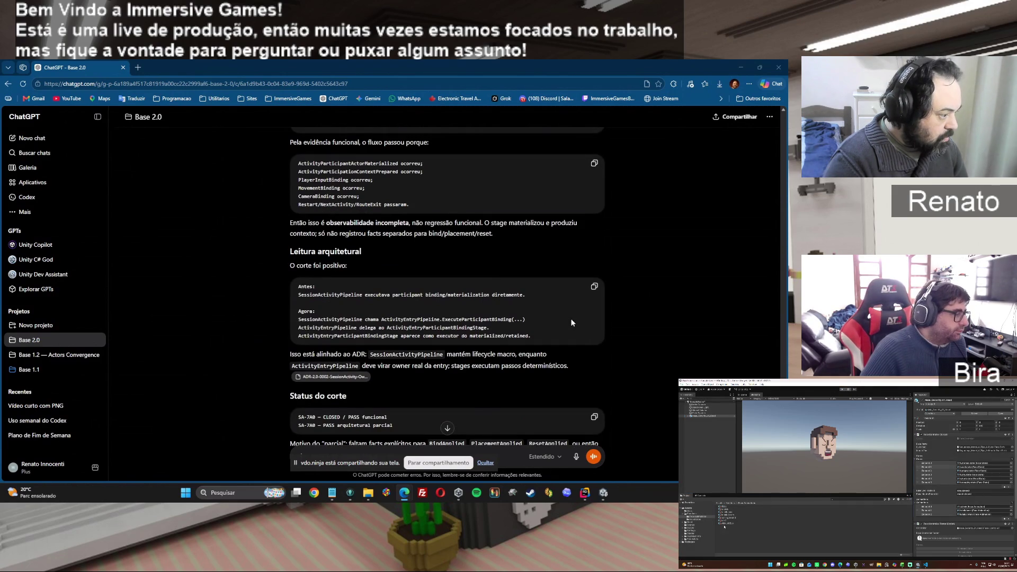
{"action": "scroll", "coordinate": [571, 322], "scroll_direction": "down", "scroll_amount": 2}
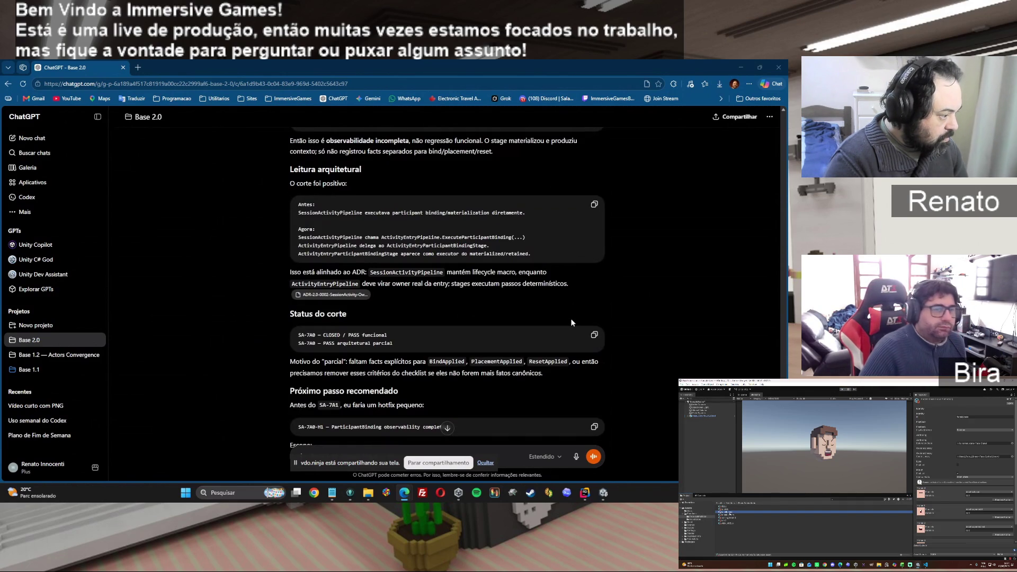
{"action": "scroll", "coordinate": [571, 322], "scroll_direction": "down", "scroll_amount": 1}
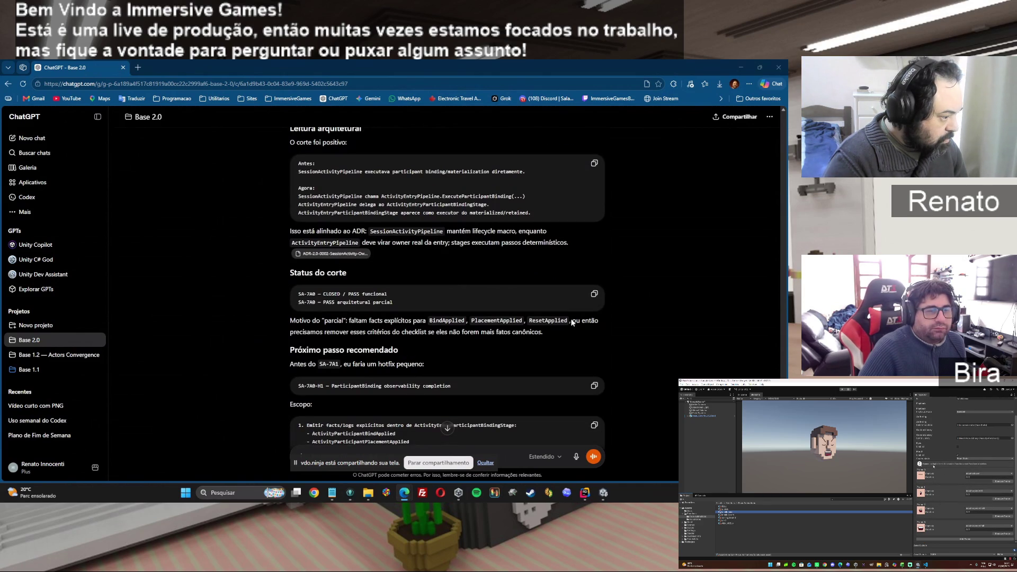
{"action": "scroll", "coordinate": [571, 320], "scroll_direction": "down", "scroll_amount": 3}
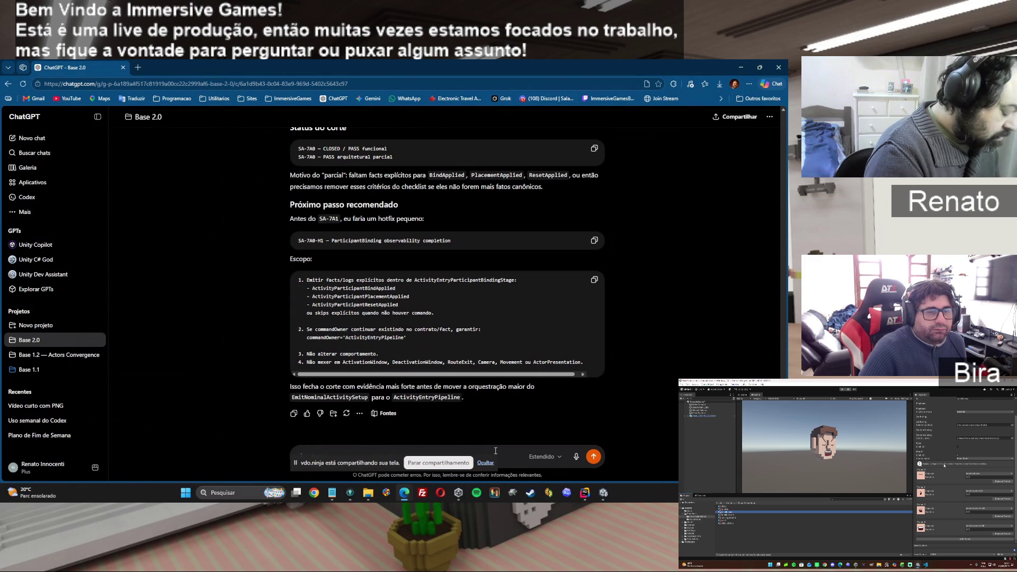
{"action": "type", "text": "faz"}
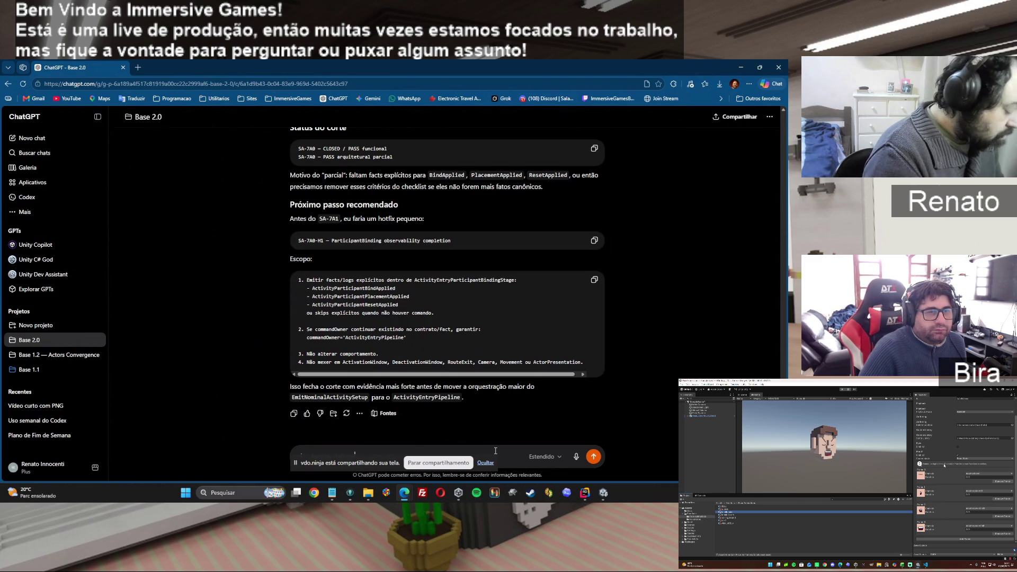
Send the 'faça os debugs' request and wait for ChatGPT's hotfix reply.
{"action": "key", "text": "Return"}
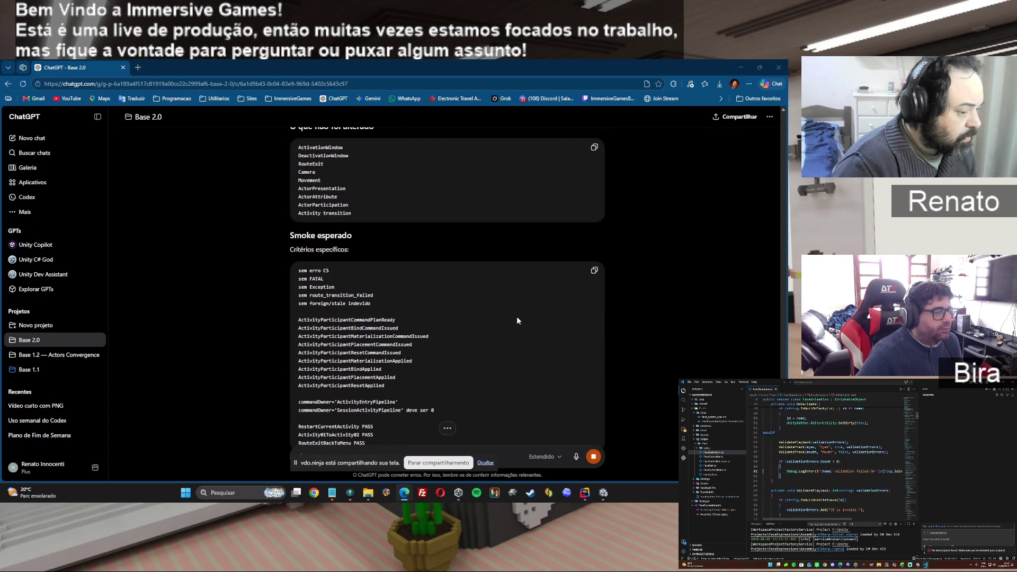
{"action": "scroll", "coordinate": [518, 320], "scroll_direction": "up", "scroll_amount": 8}
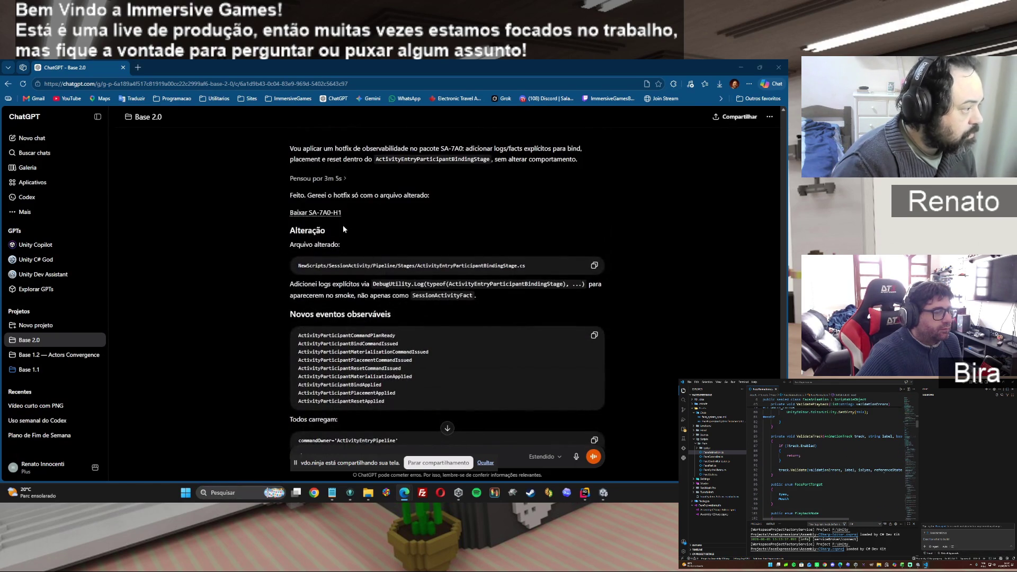
Download the SA-7A0-H1 hotfix zip and open it from Edge's Downloads list.
{"action": "left_click", "coordinate": [333, 213]}
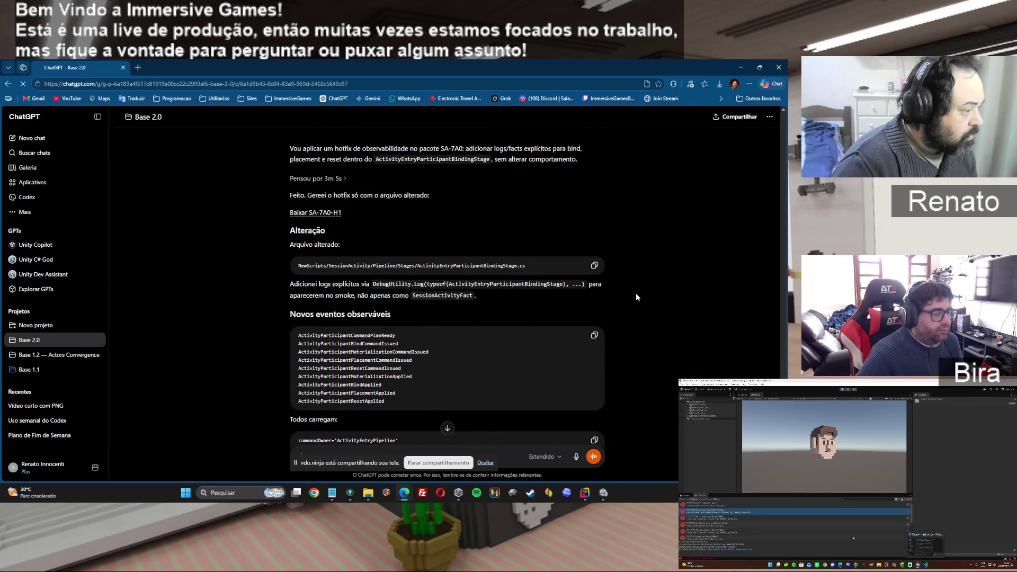
{"action": "scroll", "coordinate": [636, 294], "scroll_direction": "down", "scroll_amount": 5}
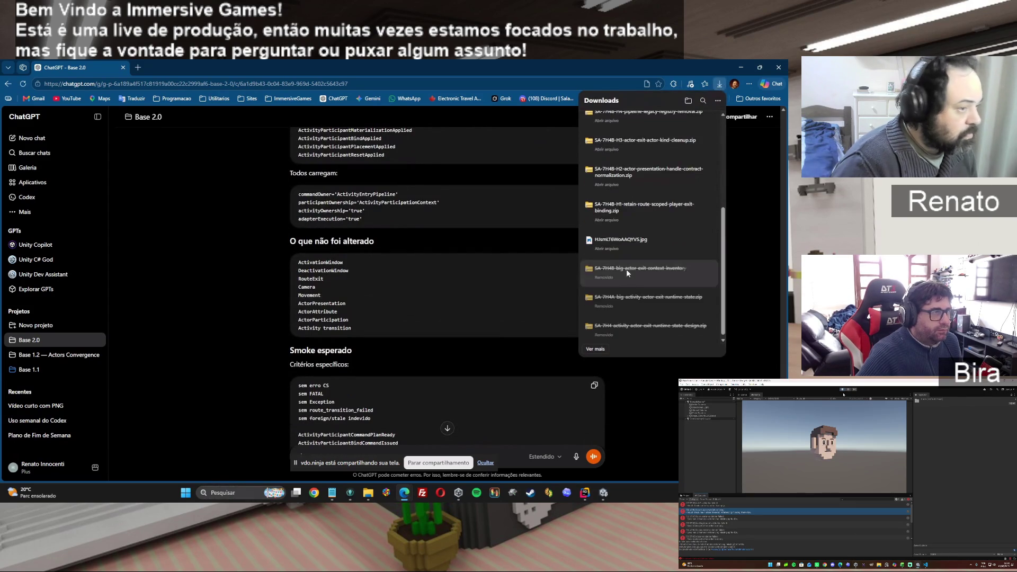
{"action": "left_click", "coordinate": [647, 127]}
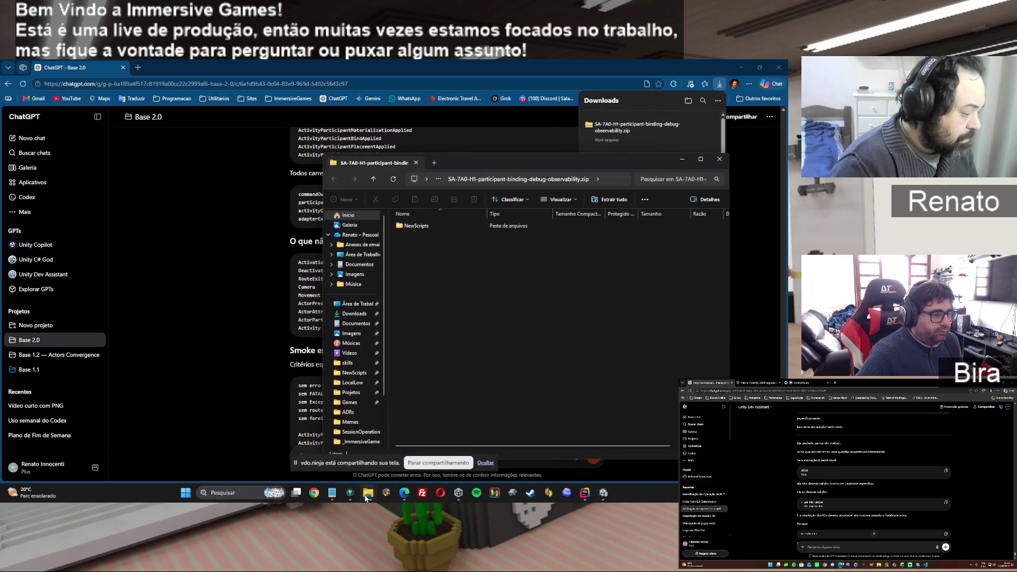
Copy the SA-7A0-H1 NewScripts folder into _ImmersiveGames, overwriting files, then return to Unity.
{"action": "mouse_move", "coordinate": [368, 493]}
{"action": "left_click", "coordinate": [316, 456]}
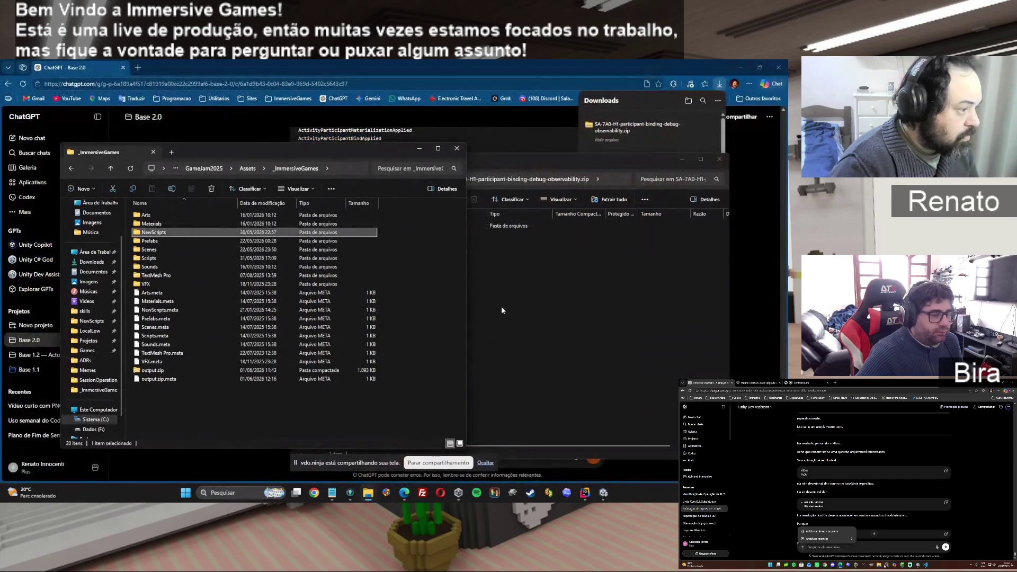
{"action": "mouse_move", "coordinate": [416, 226]}
{"action": "left_mouse_down"}
{"action": "mouse_move", "coordinate": [238, 382]}
{"action": "mouse_move", "coordinate": [227, 410]}
{"action": "left_mouse_up"}
{"action": "left_click", "coordinate": [370, 219]}
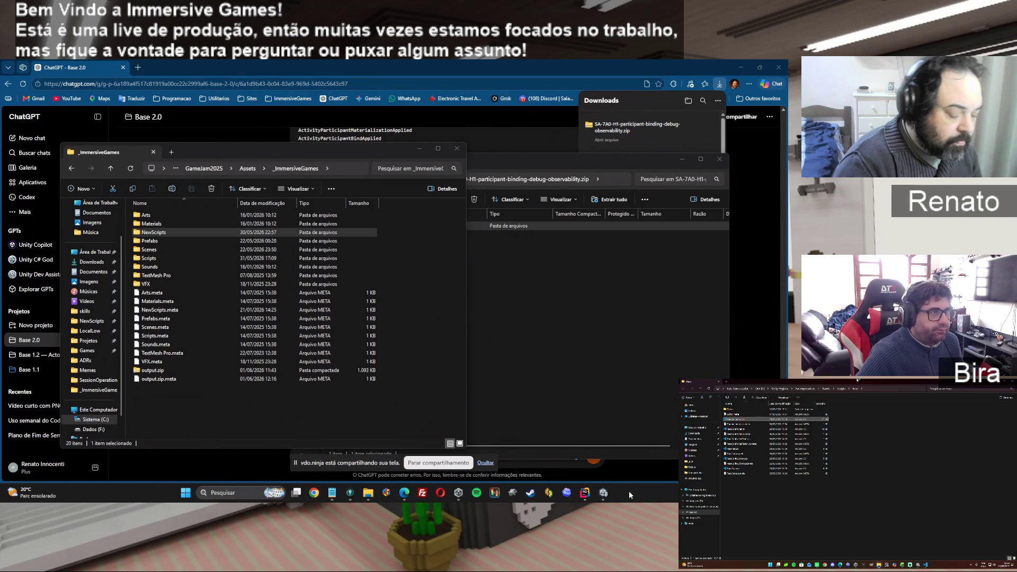
{"action": "left_click", "coordinate": [603, 492]}
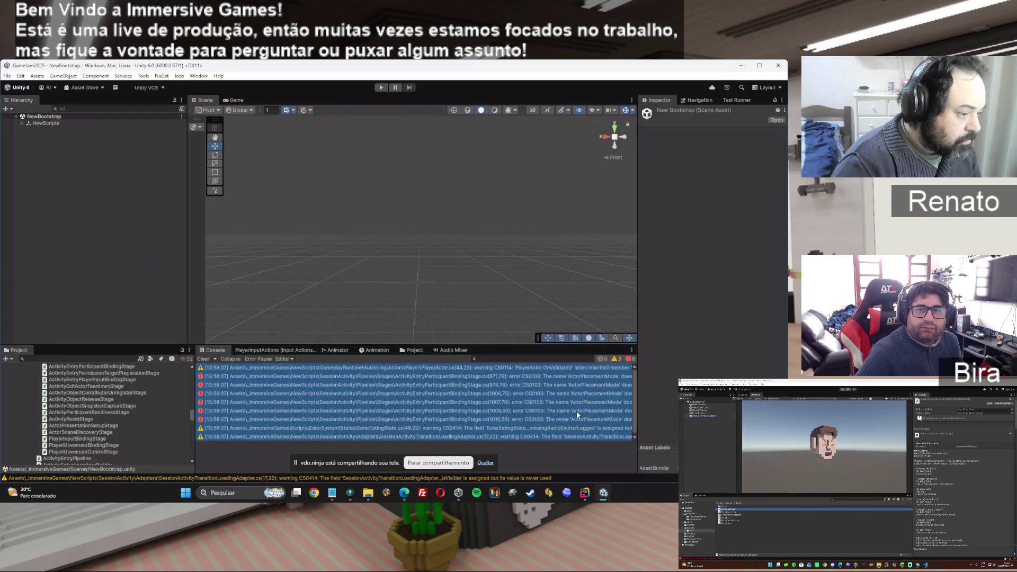
Import the ActorPlacementMode namespace via Rider quick fixes, recompile in Unity, and enter Play mode.
{"action": "double_click", "coordinate": [320, 379]}
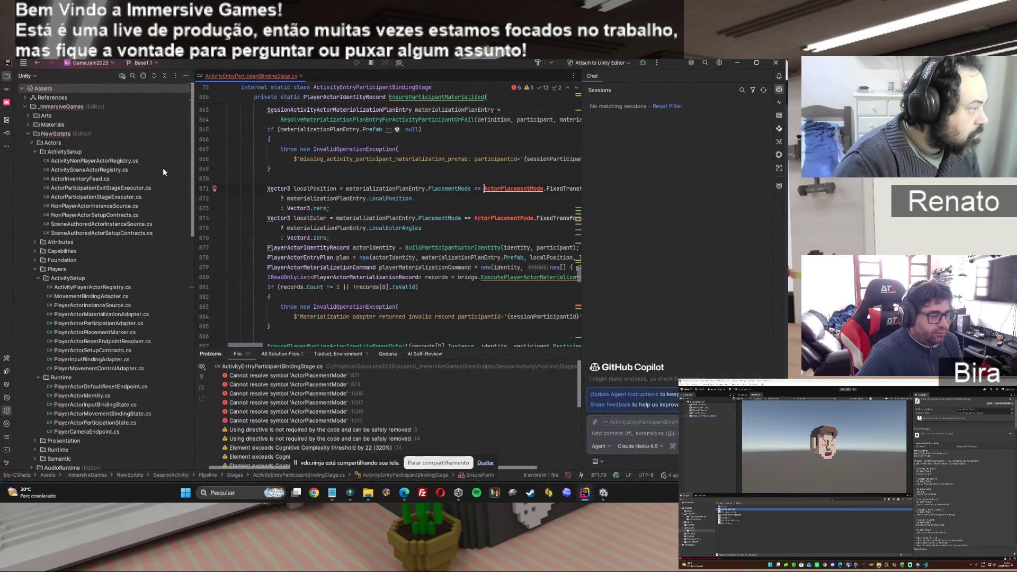
{"action": "left_click", "coordinate": [214, 188]}
{"action": "left_click", "coordinate": [226, 199]}
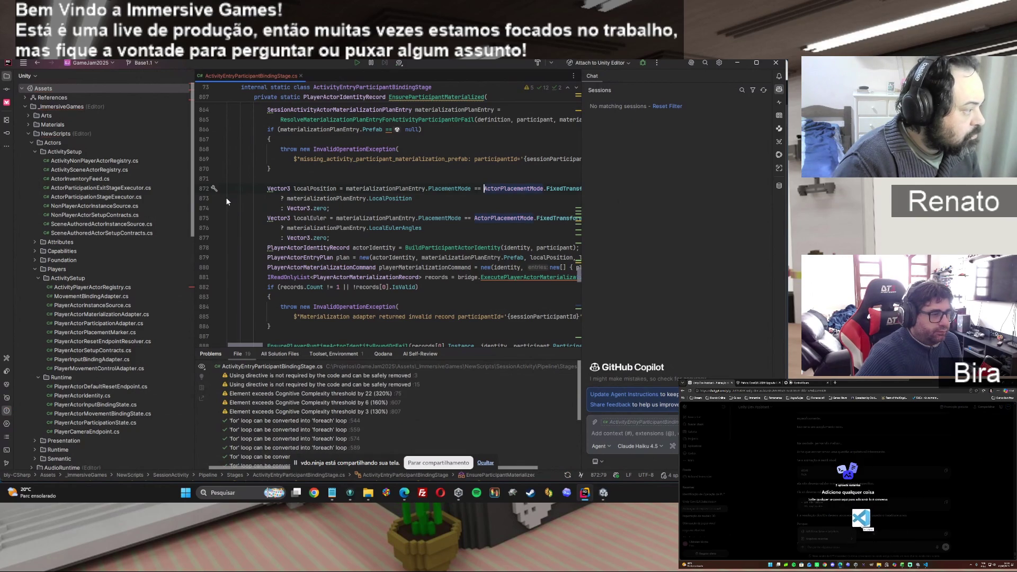
{"action": "left_click", "coordinate": [605, 493]}
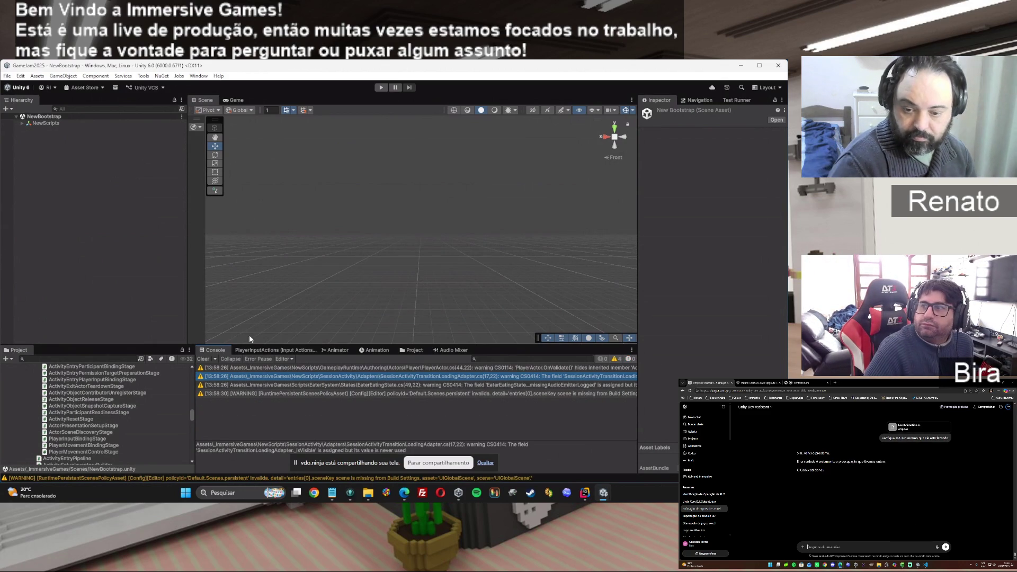
{"action": "key", "text": "ctrl+p"}
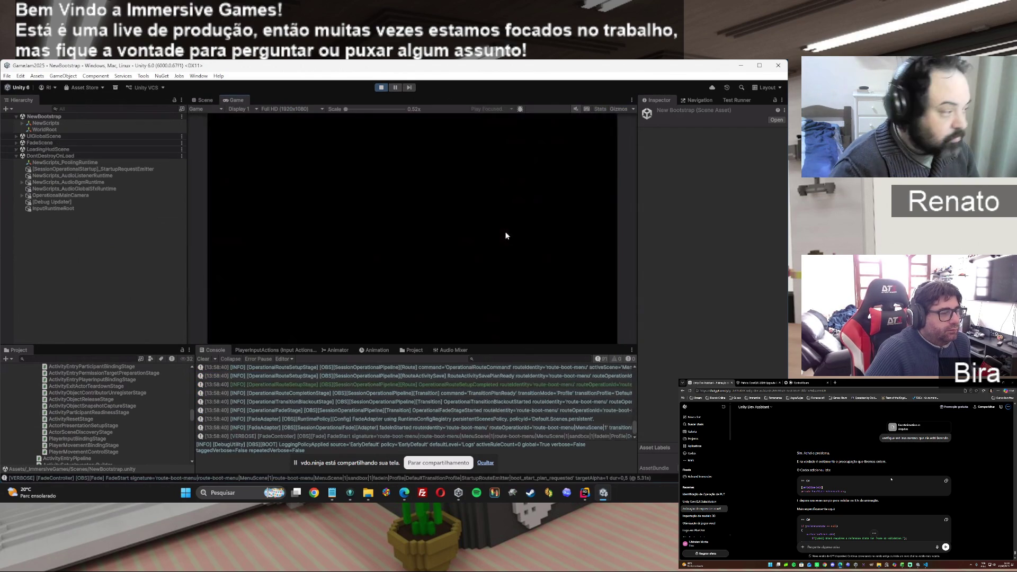
Launch the Test sandbox and cycle activation, restart, completion and deactivation windows twice.
{"action": "left_click", "coordinate": [337, 228]}
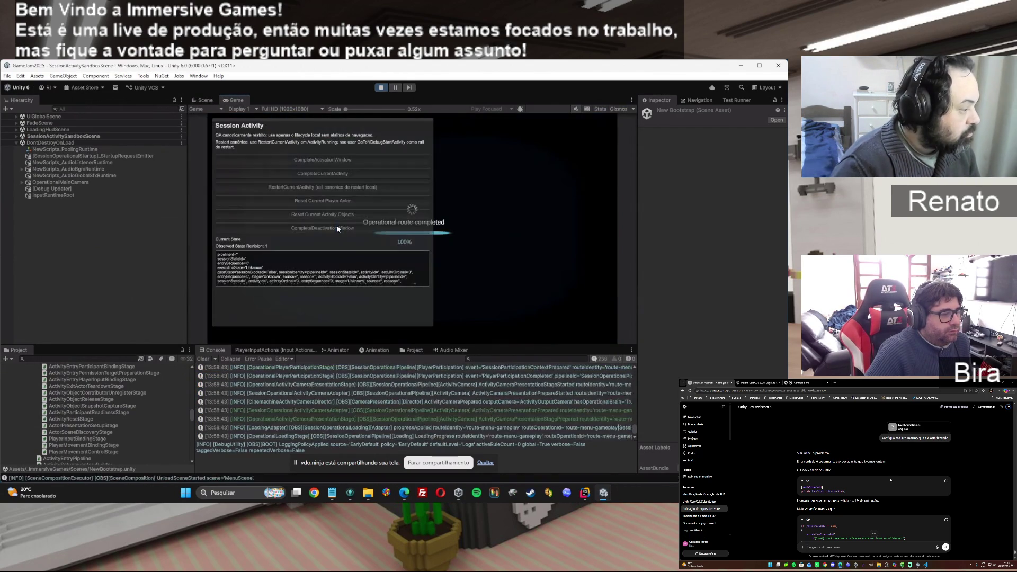
{"action": "left_click", "coordinate": [339, 161]}
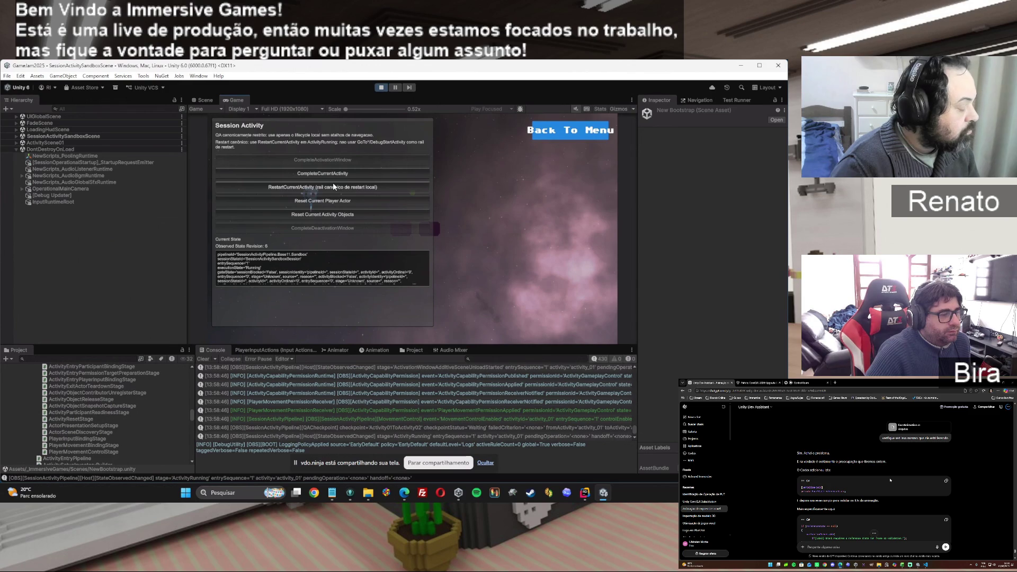
{"action": "left_click", "coordinate": [333, 183]}
{"action": "left_click", "coordinate": [327, 225]}
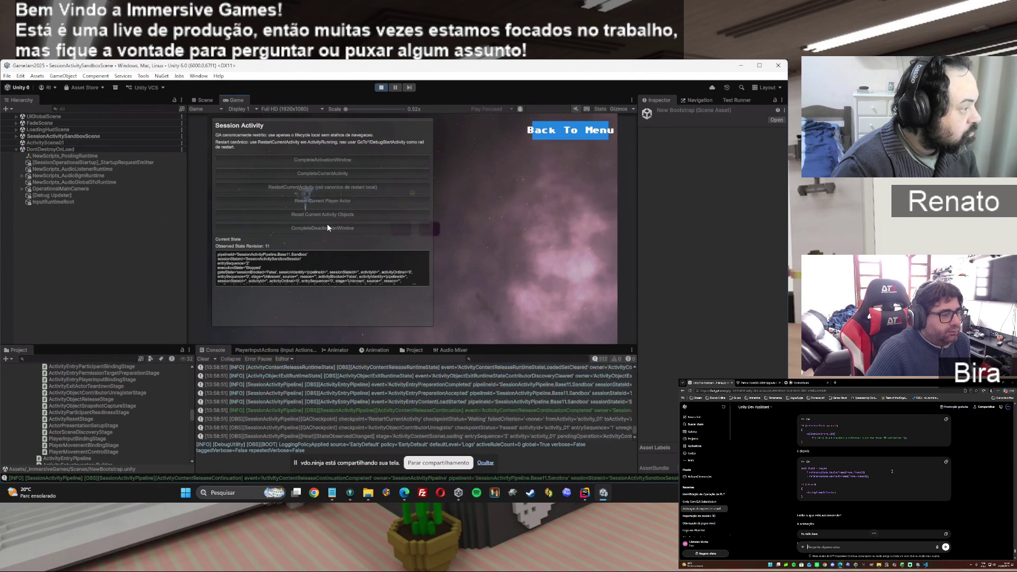
{"action": "left_click", "coordinate": [329, 160]}
{"action": "left_click", "coordinate": [327, 173]}
{"action": "left_click", "coordinate": [323, 227]}
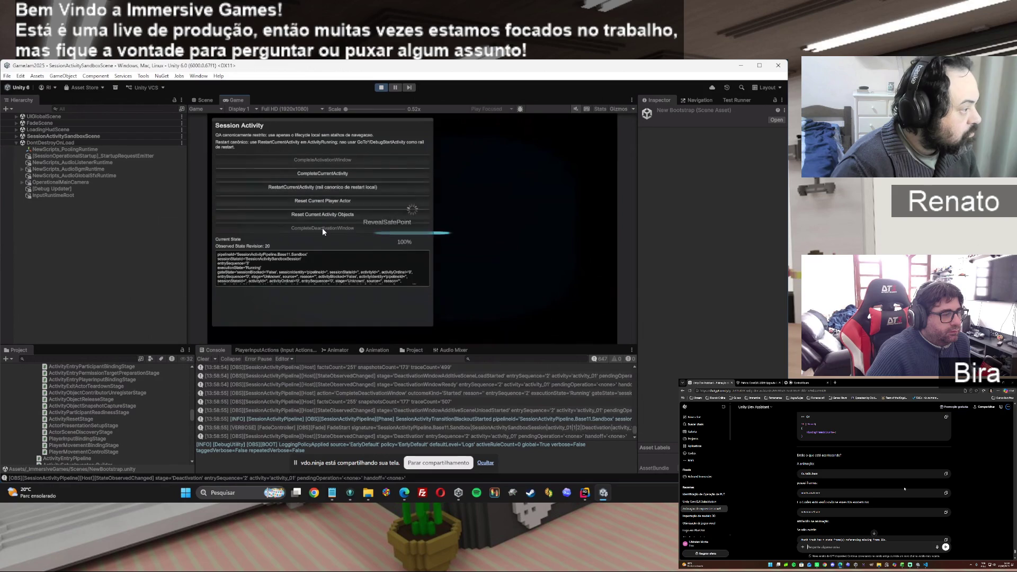
Reset the player actor and activity objects, return to the menu, stop play, and bring ChatGPT forward.
{"action": "left_click", "coordinate": [321, 201]}
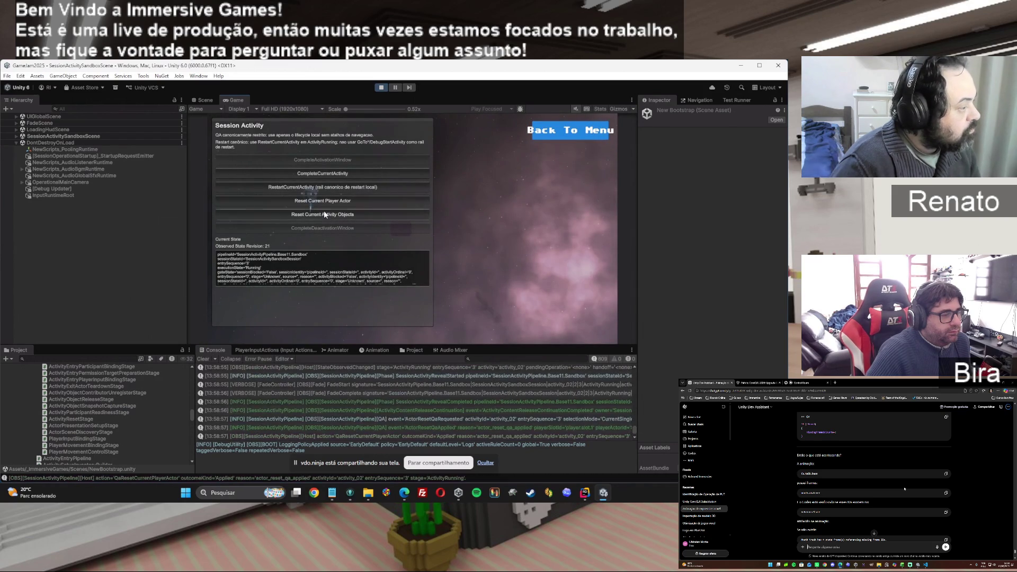
{"action": "left_click", "coordinate": [323, 214]}
{"action": "left_click", "coordinate": [570, 132]}
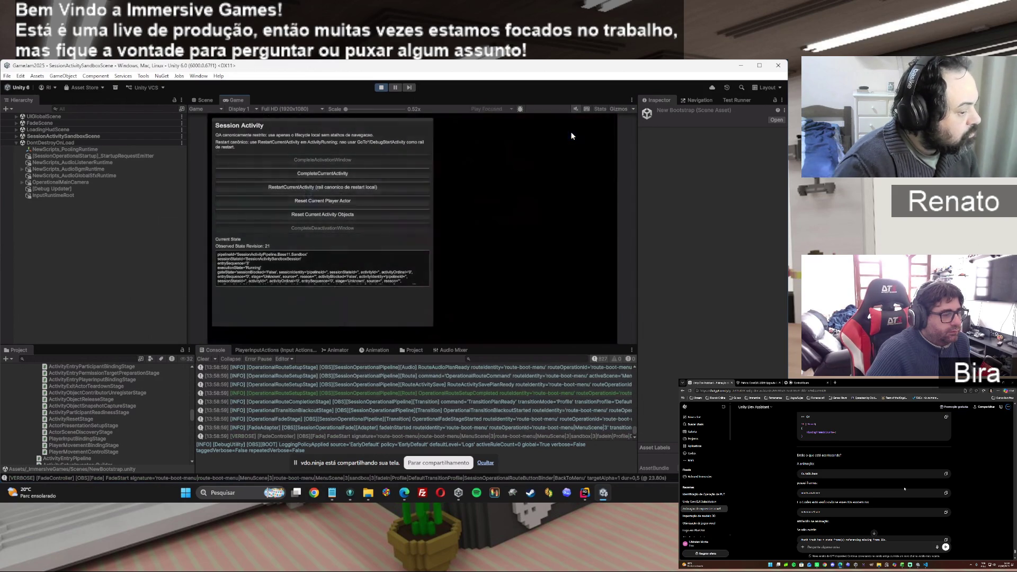
{"action": "left_click", "coordinate": [412, 410]}
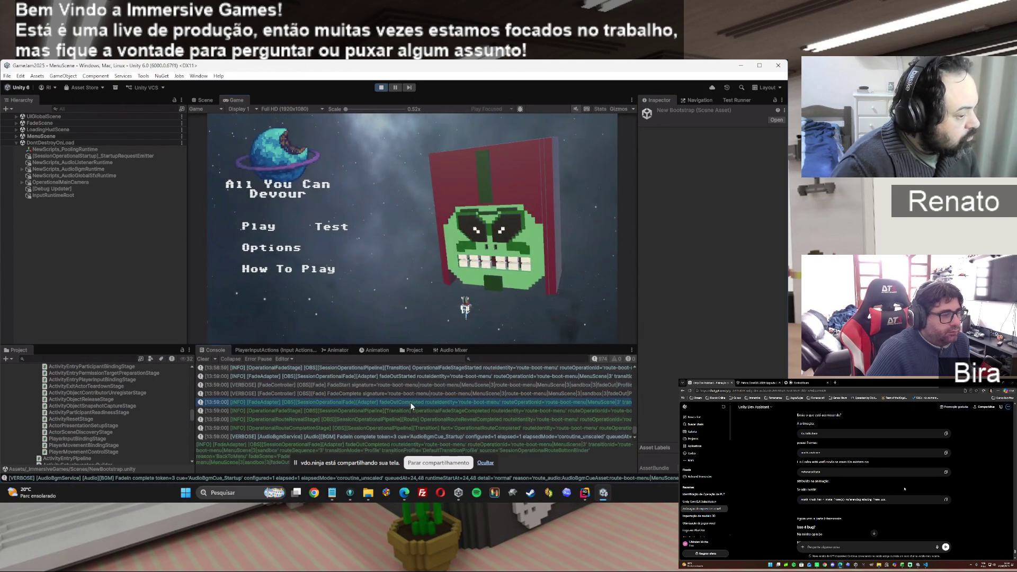
{"action": "scroll", "coordinate": [411, 405], "scroll_direction": "up", "scroll_amount": 5}
{"action": "left_click", "coordinate": [380, 87]}
{"action": "left_click", "coordinate": [585, 493]}
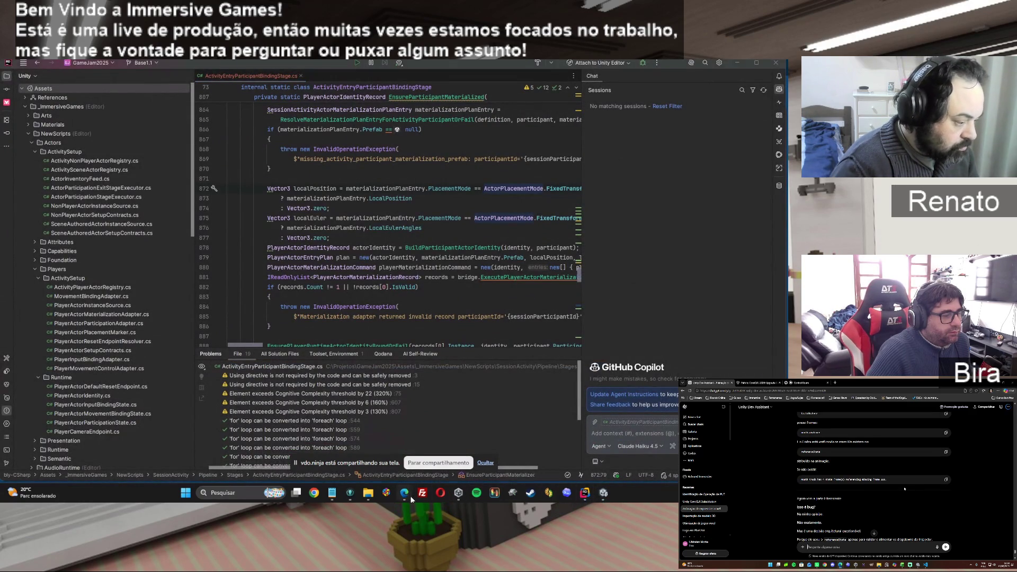
{"action": "mouse_move", "coordinate": [404, 493]}
{"action": "left_click", "coordinate": [463, 441]}
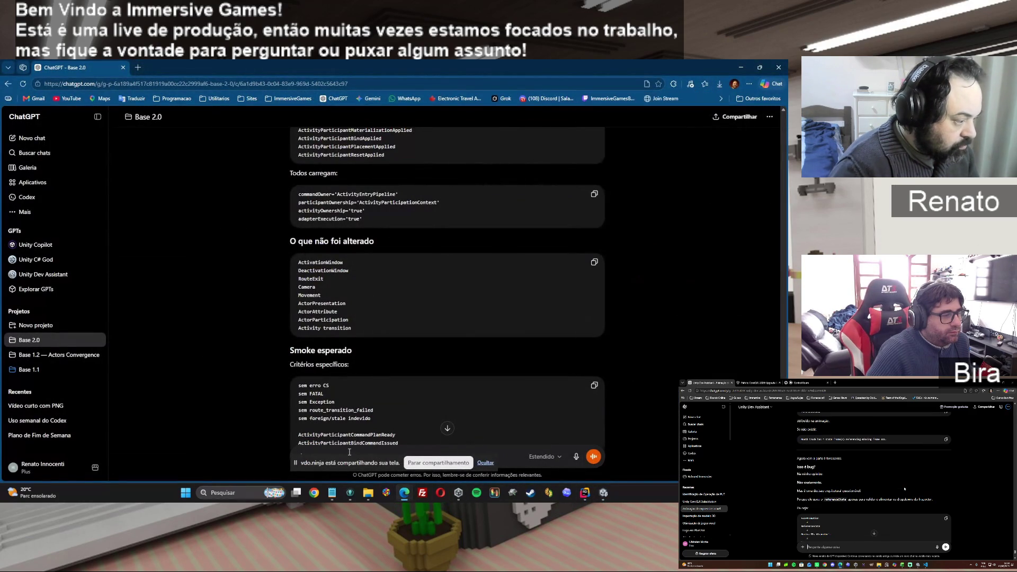
Send the new smoke log to ChatGPT and read its verdict that SA-7A0-H1 passes with all hard checks at 0.
{"action": "key", "text": "ctrl+v"}
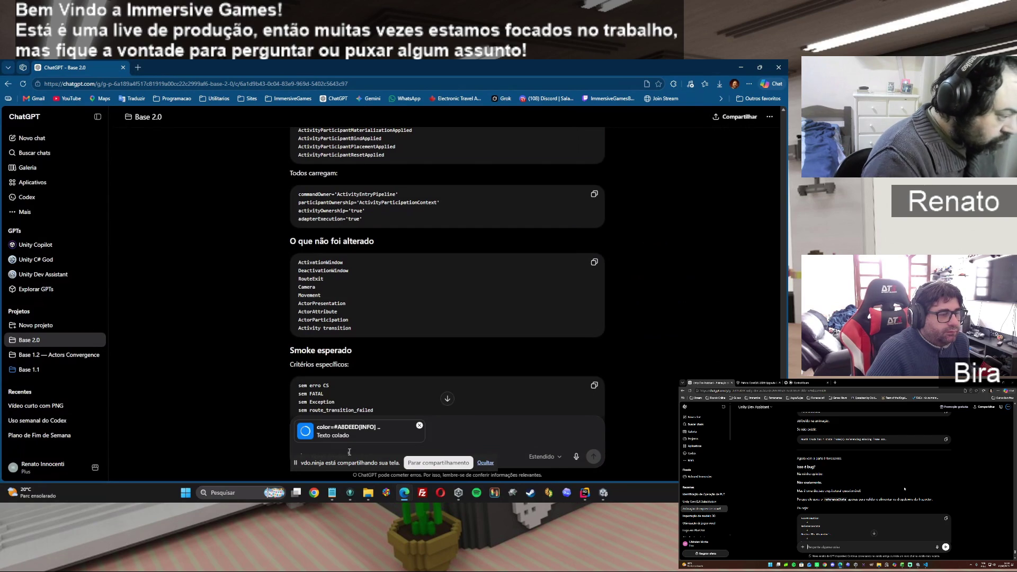
{"action": "scroll", "coordinate": [454, 328], "scroll_direction": "down", "scroll_amount": 3}
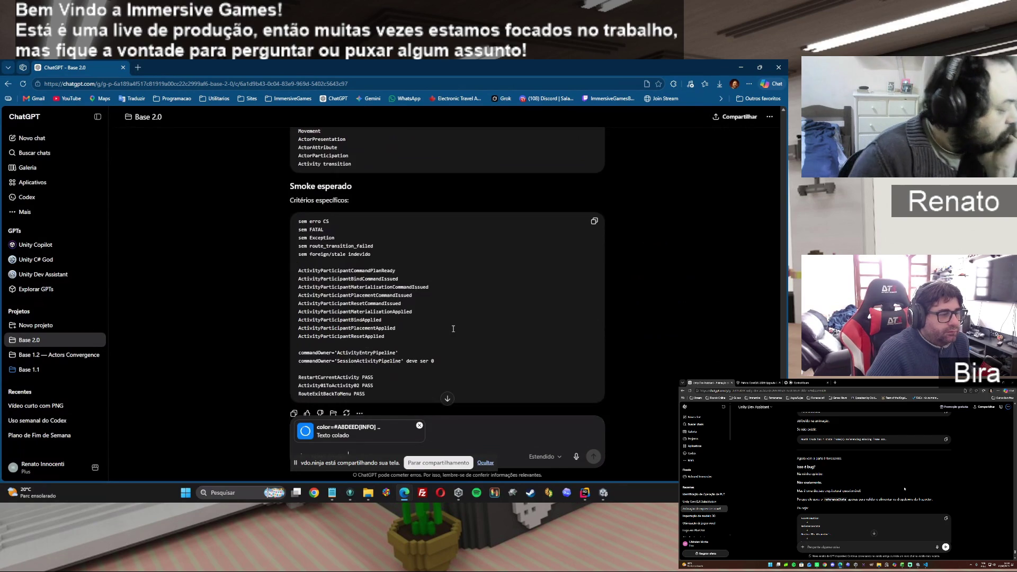
{"action": "scroll", "coordinate": [453, 329], "scroll_direction": "down", "scroll_amount": 1}
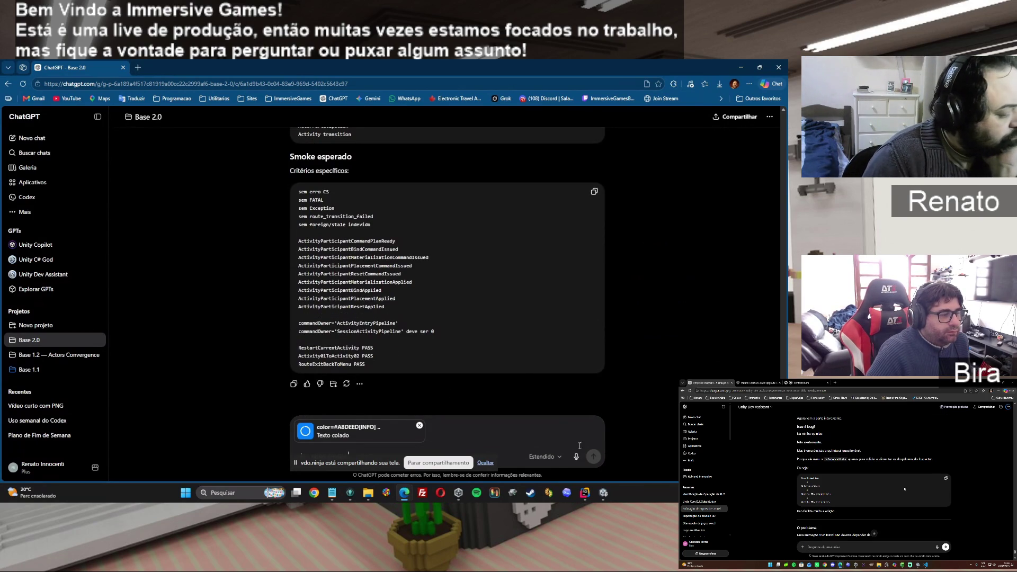
{"action": "left_click", "coordinate": [595, 457]}
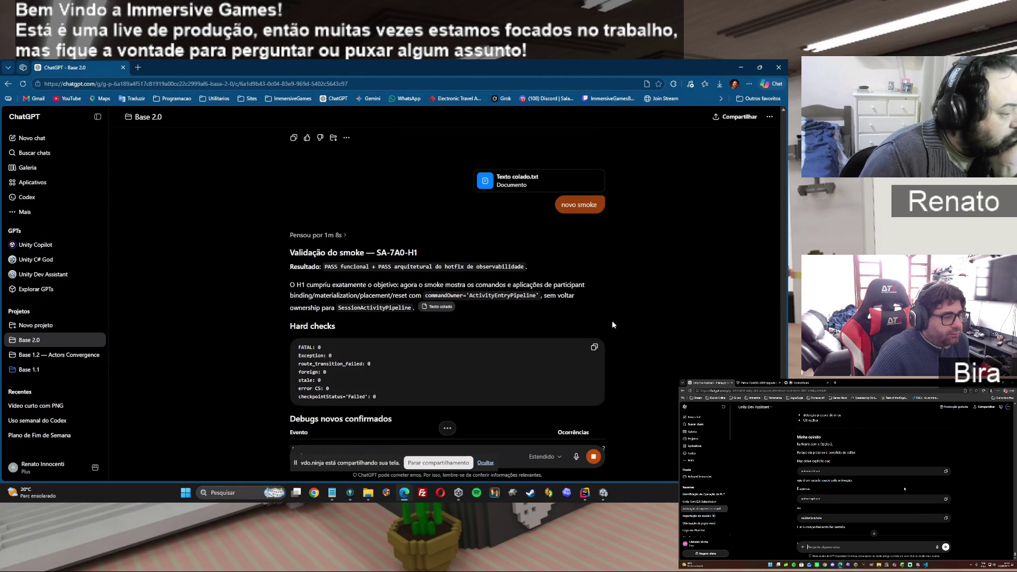
{"action": "scroll", "coordinate": [660, 316], "scroll_direction": "down", "scroll_amount": 5}
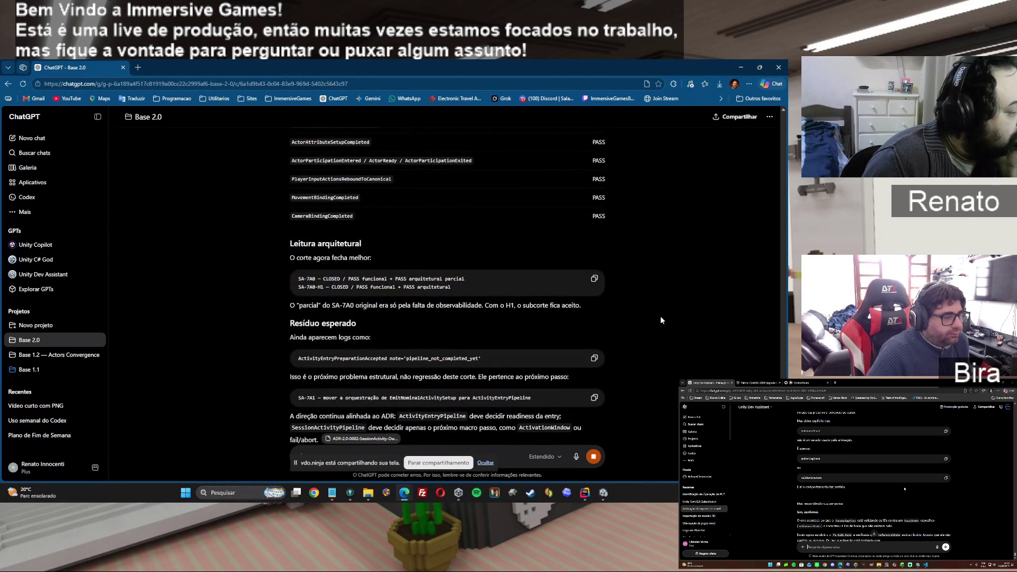
{"action": "scroll", "coordinate": [660, 316], "scroll_direction": "down", "scroll_amount": 1}
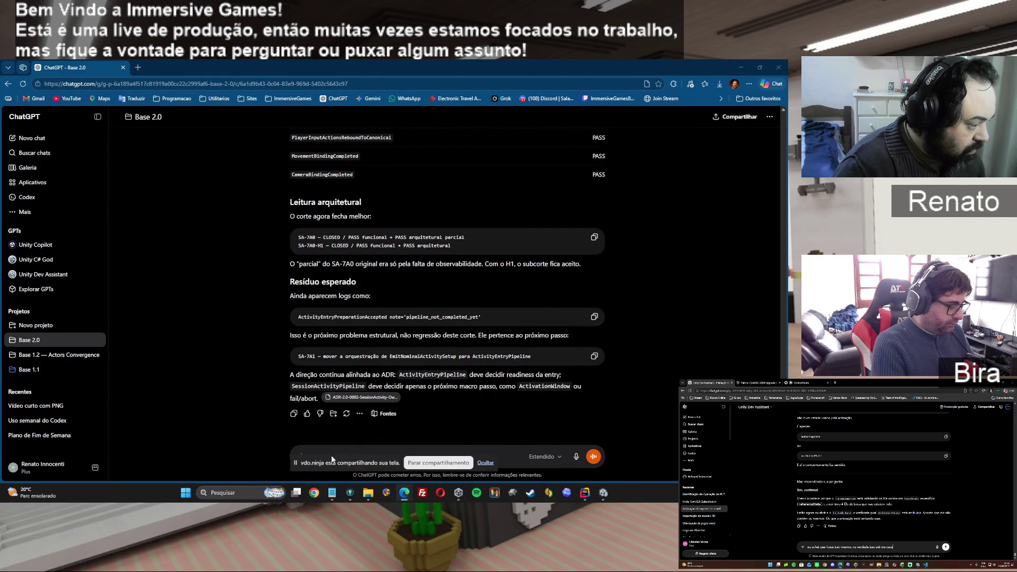
Send 'seguimos' to ChatGPT to approve moving on.
{"action": "type", "text": "sso t"}
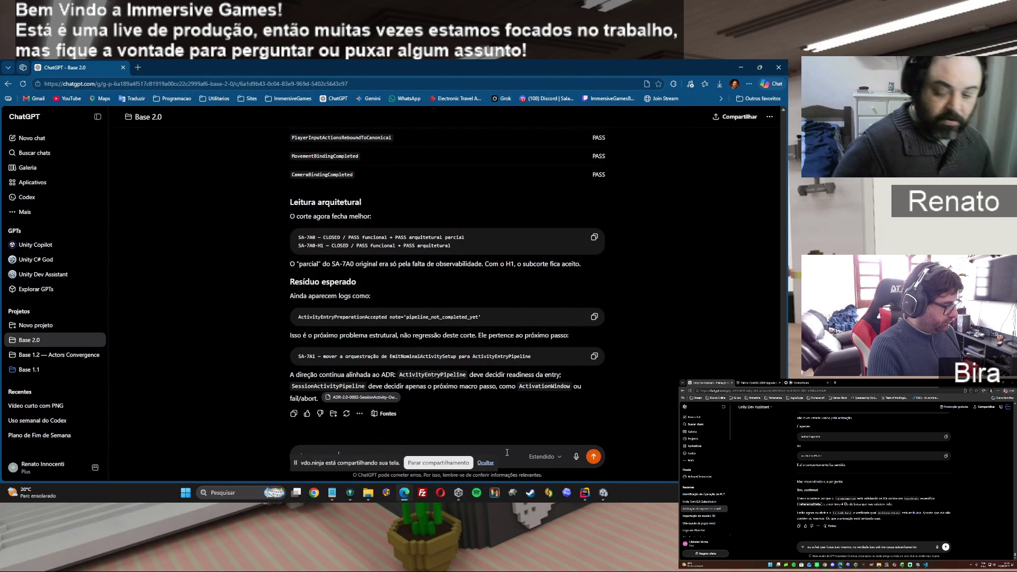
{"action": "key", "text": "Return"}
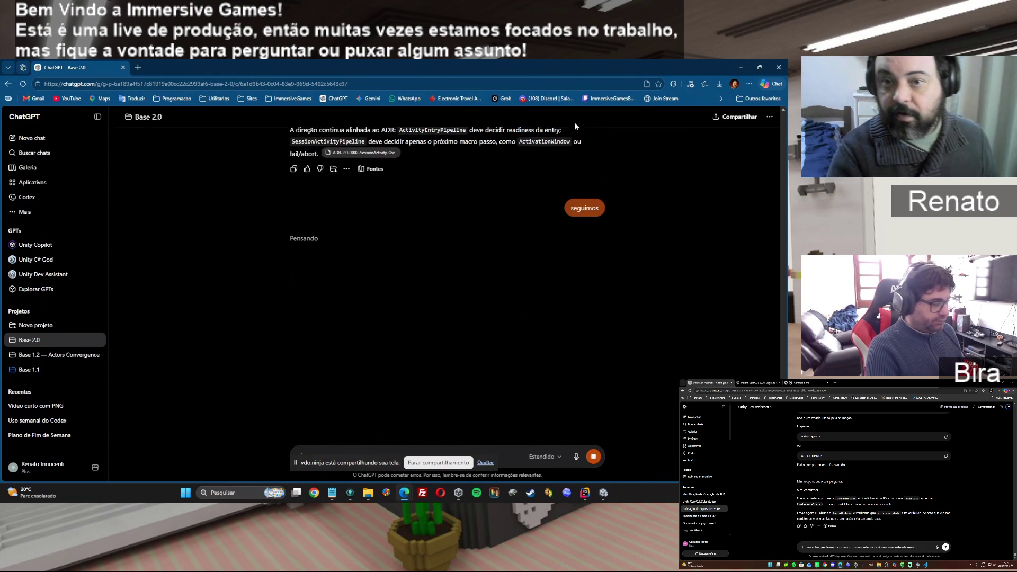